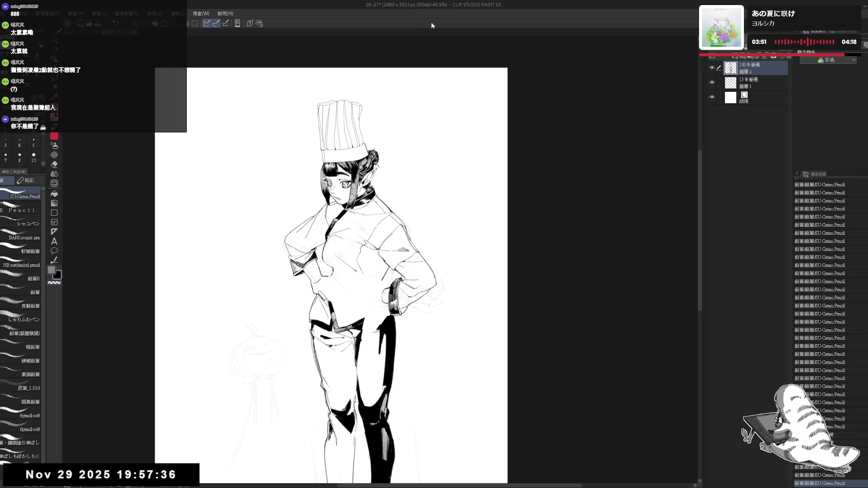
# Undo the last pencil stroke on the chef's jacket and redraw it with the SU-Cream Pencil
pyautogui.moveTo(394, 312)
pyautogui.mouseDown()
pyautogui.moveTo(377, 331)
pyautogui.moveTo(401, 258)
pyautogui.mouseUp()
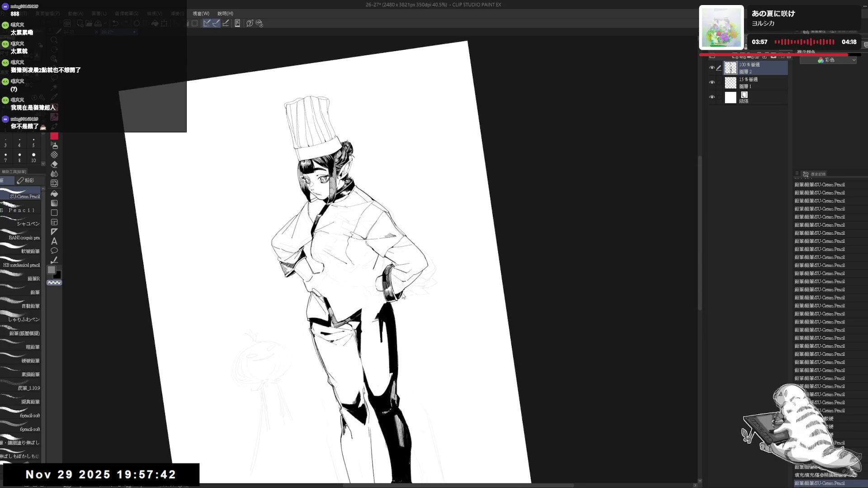
pyautogui.hotkey('ctrl', 'z')
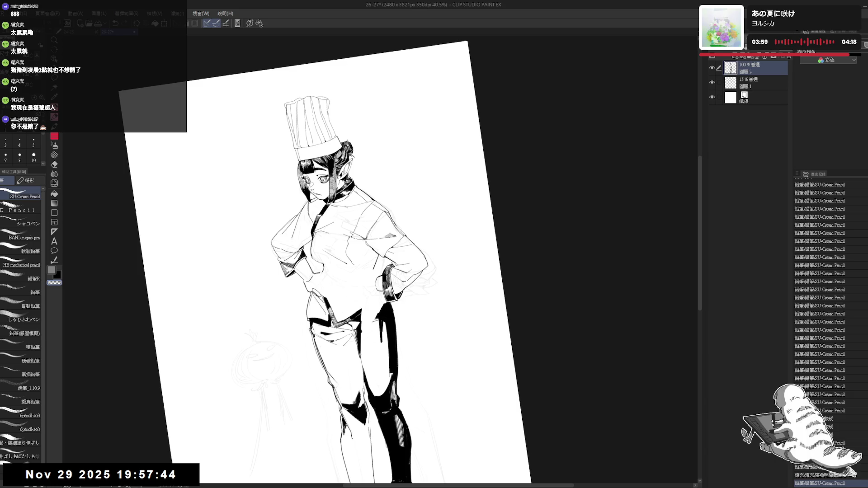
pyautogui.moveTo(389, 326); pyautogui.dragTo(392, 335)
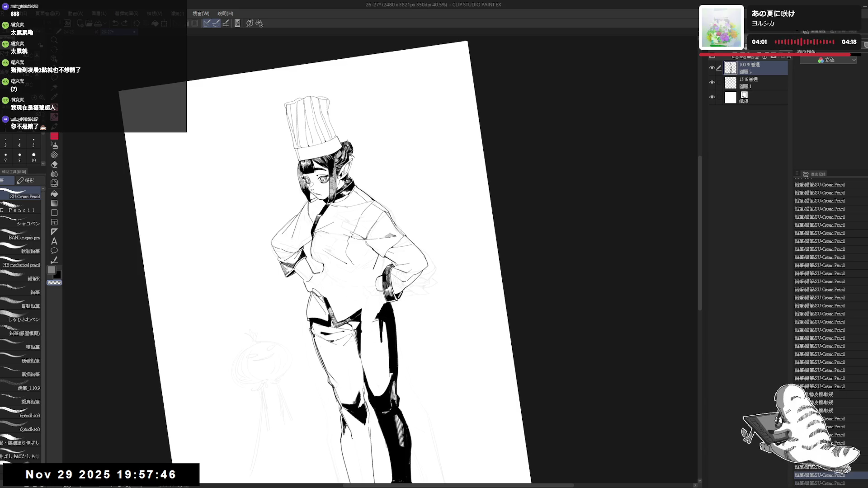
# Mirror the view to check the drawing, tilt it about 30°, then return it upright
pyautogui.hotkey('ctrl', '@')
pyautogui.press('h')
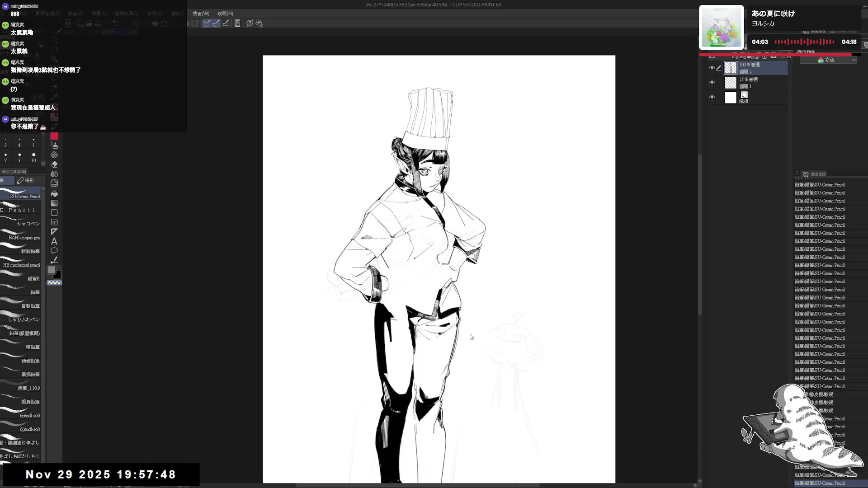
pyautogui.press('h')
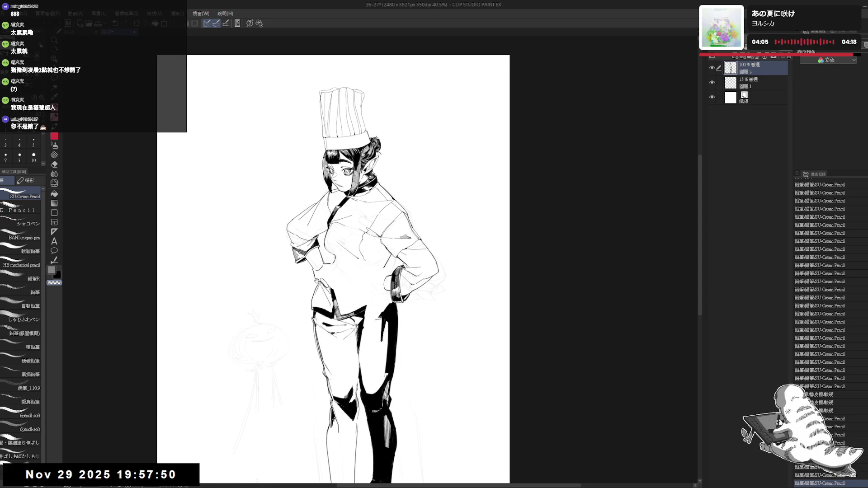
pyautogui.scroll(2, 338, 272)
pyautogui.press('r')
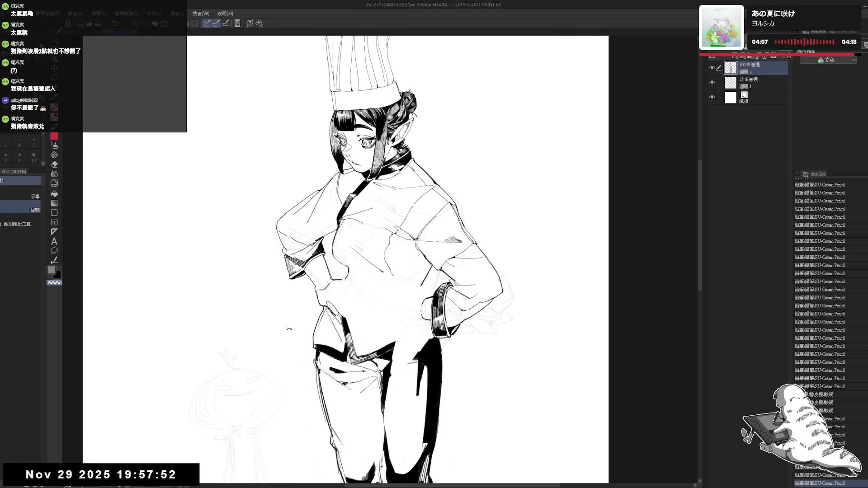
pyautogui.moveTo(407, 136); pyautogui.dragTo(326, 167)
pyautogui.press('p')
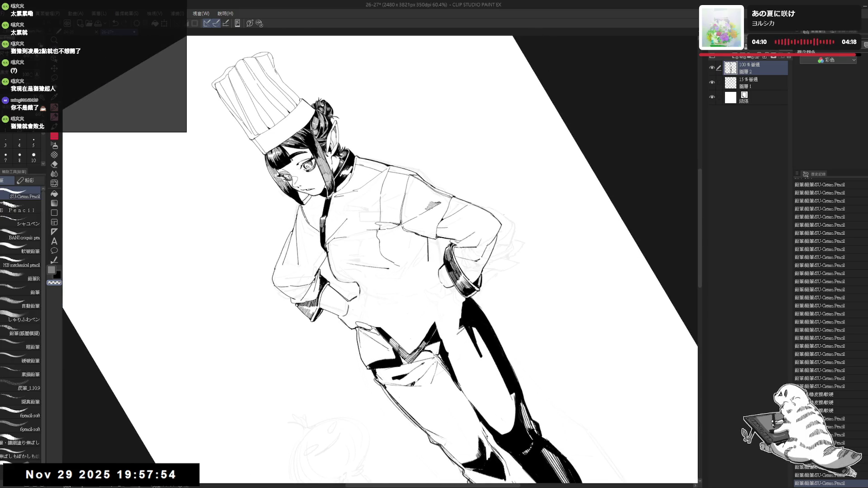
pyautogui.moveTo(334, 320)
pyautogui.mouseDown()
pyautogui.moveTo(345, 321)
pyautogui.moveTo(336, 283)
pyautogui.mouseUp()
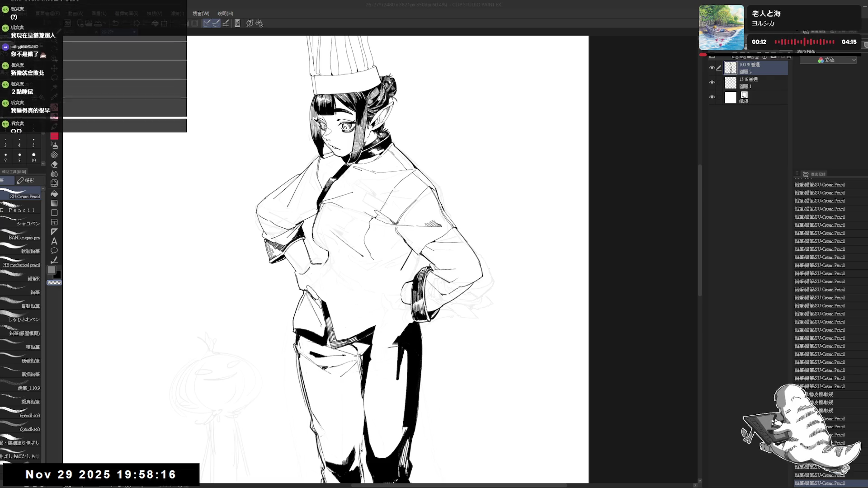
# Zoom out and reset the view rotation to upright to frame the jacket
pyautogui.scroll(-3, 380, 260)
pyautogui.moveTo(344, 258)
pyautogui.mouseDown()
pyautogui.moveTo(335, 253)
pyautogui.moveTo(353, 253)
pyautogui.mouseUp()
pyautogui.scroll(-1, 344, 258)
pyautogui.scroll(-1, 344, 258)
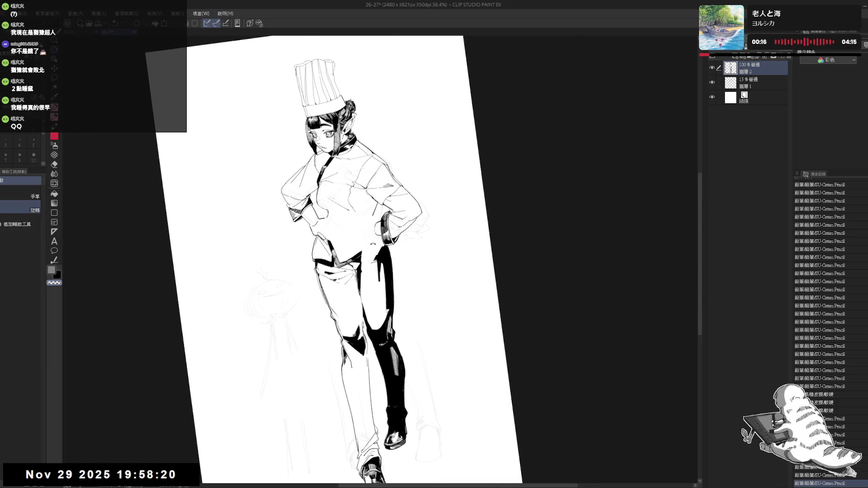
pyautogui.press('p')
pyautogui.press('@')
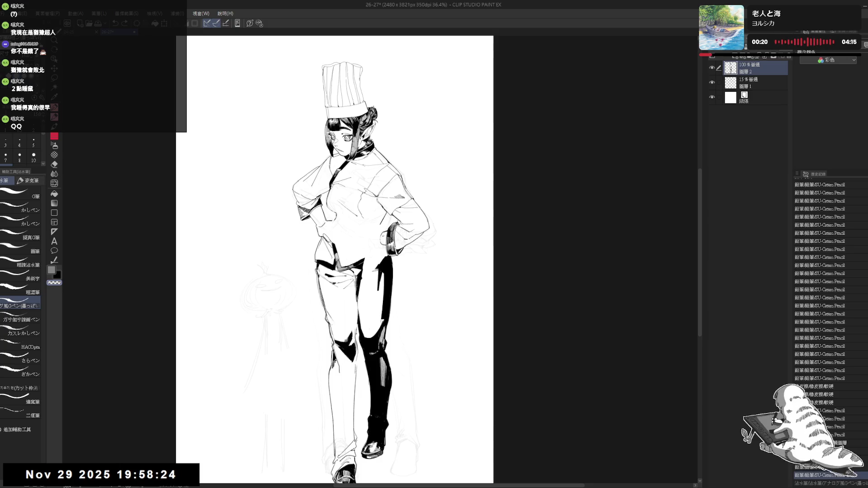
pyautogui.scroll(1, 335, 261)
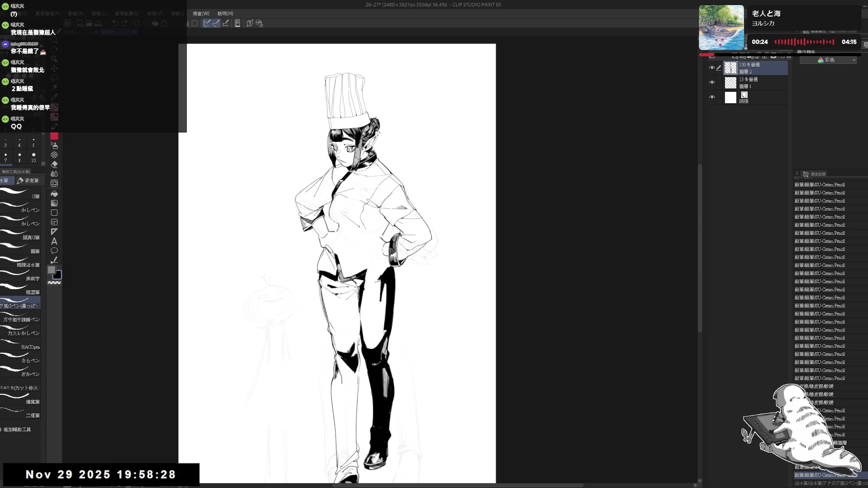
pyautogui.scroll(1, 339, 262)
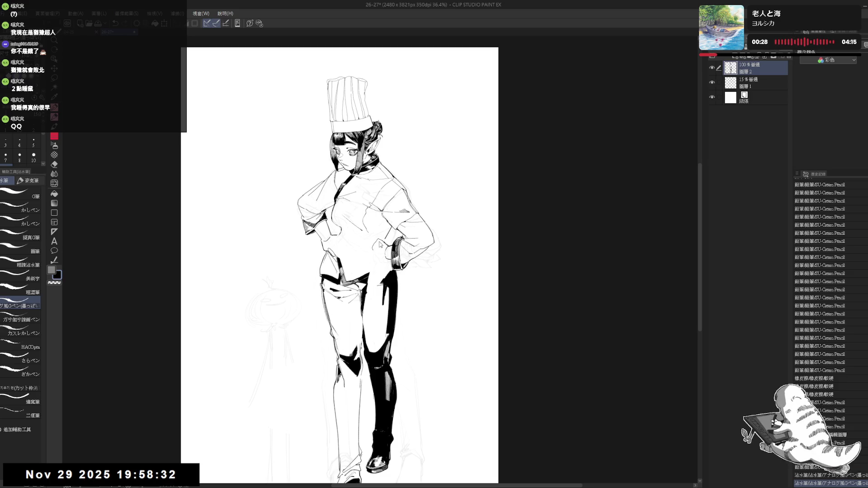
# Erase small stray marks on the jacket and near its lower hem
pyautogui.press('p')
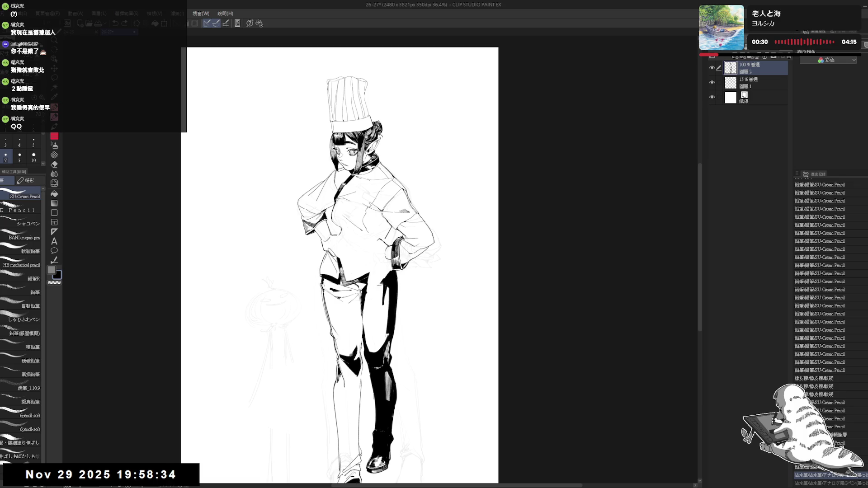
pyautogui.press('e')
pyautogui.moveTo(377, 239)
pyautogui.mouseDown()
pyautogui.moveTo(385, 247)
pyautogui.moveTo(380, 203)
pyautogui.moveTo(388, 260)
pyautogui.mouseUp()
pyautogui.press('p')
pyautogui.press('h')
pyautogui.press('h')
pyautogui.press('e')
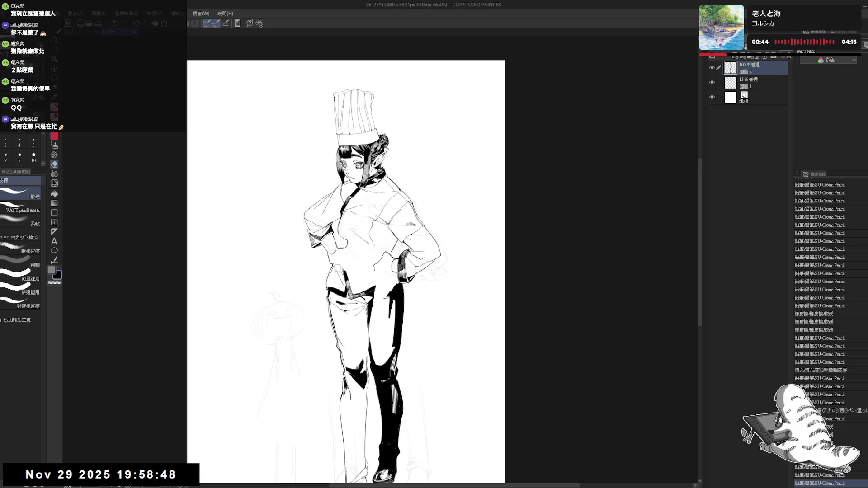
pyautogui.moveTo(340, 272)
pyautogui.mouseDown()
pyautogui.moveTo(350, 259)
pyautogui.moveTo(389, 251)
pyautogui.moveTo(378, 255)
pyautogui.mouseUp()
# Erase the remaining small strokes and add a pencil touch-up on the jacket
pyautogui.press('p')
pyautogui.press('e')
pyautogui.press('p')
pyautogui.press('e')
pyautogui.press('p')
pyautogui.moveTo(381, 263)
pyautogui.mouseDown()
pyautogui.moveTo(379, 254)
pyautogui.moveTo(392, 265)
pyautogui.mouseUp()
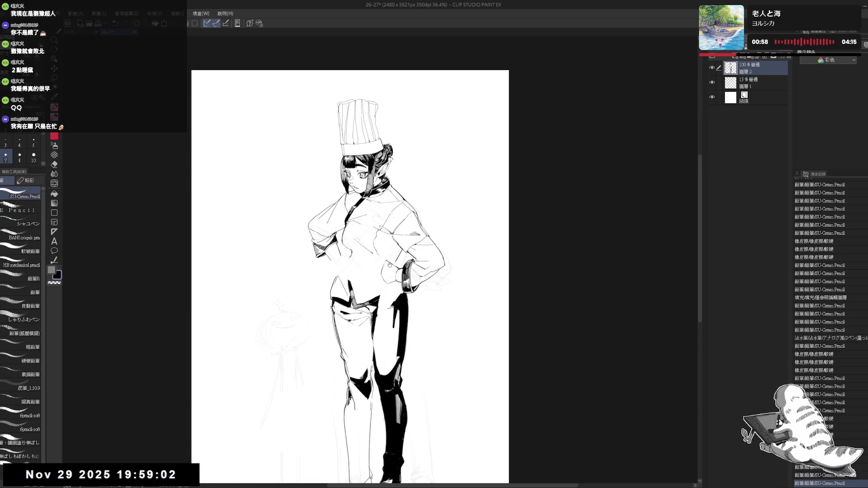
pyautogui.moveTo(382, 296)
pyautogui.mouseDown()
pyautogui.moveTo(384, 286)
pyautogui.moveTo(402, 284)
pyautogui.mouseUp()
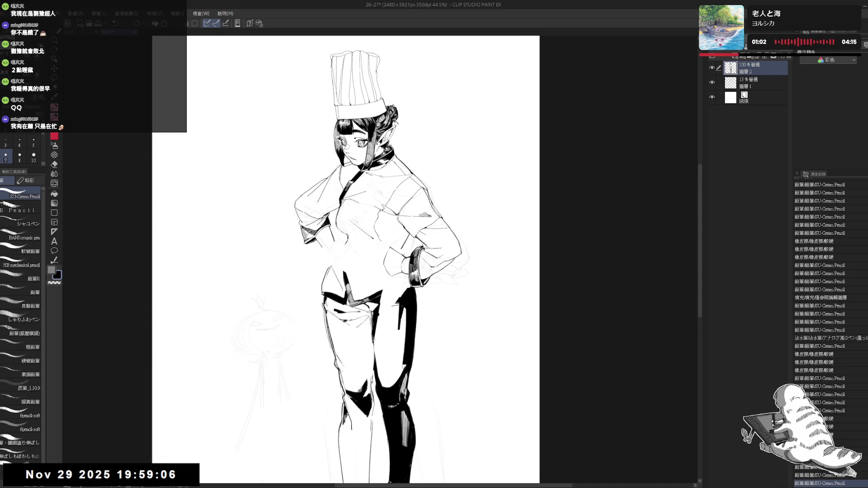
pyautogui.press('p')
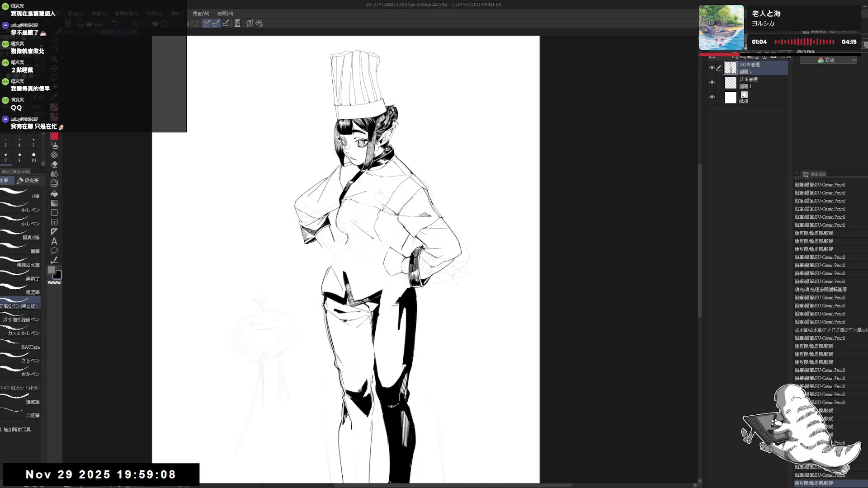
# Ink a small mark near the knee, then level the view and centre it on the torso
pyautogui.click(390, 360)
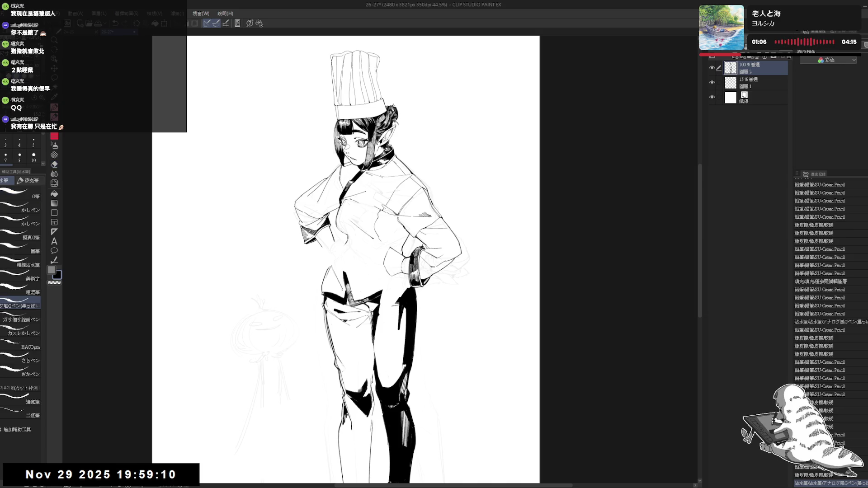
pyautogui.moveTo(393, 362); pyautogui.dragTo(398, 348)
pyautogui.moveTo(407, 136); pyautogui.dragTo(446, 149)
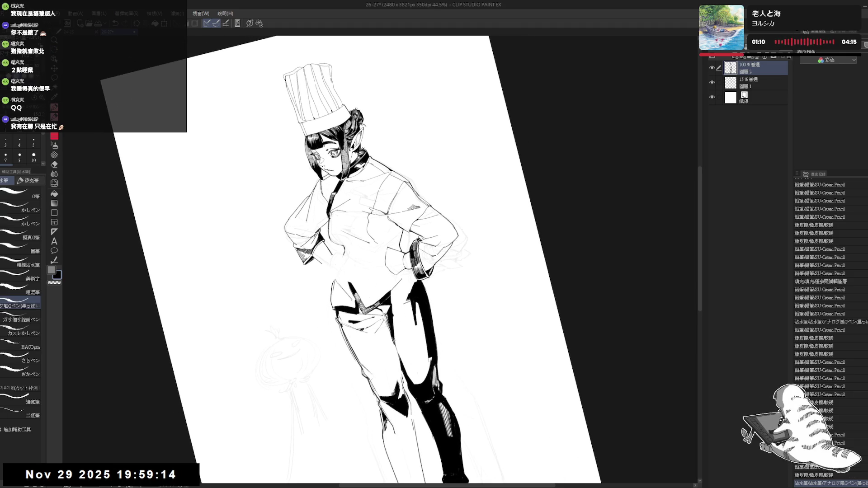
pyautogui.hotkey('ctrl', '@')
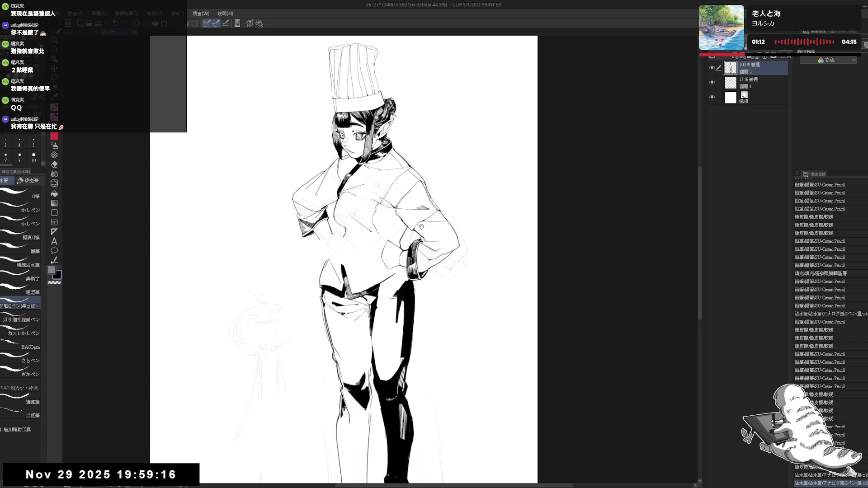
pyautogui.scroll(-2, 421, 226)
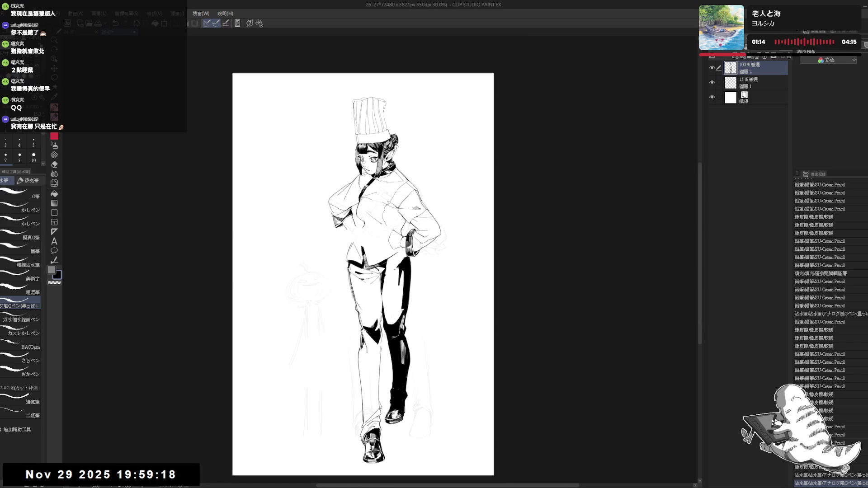
pyautogui.scroll(2, 390, 219)
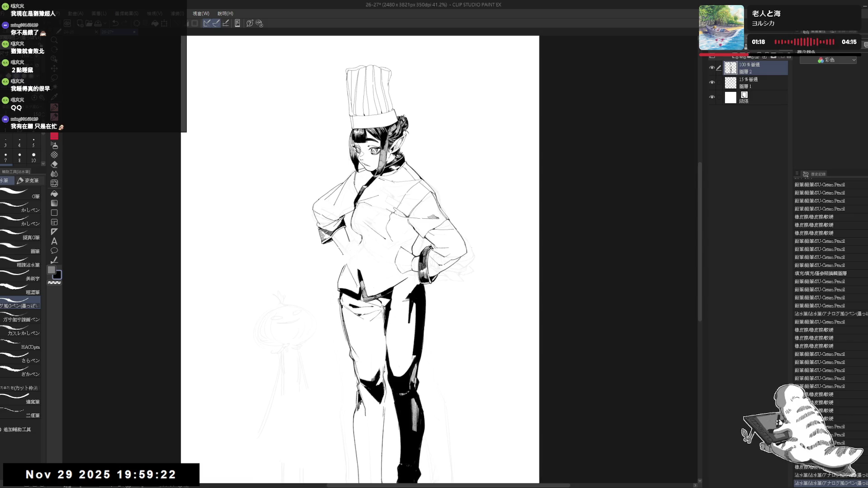
pyautogui.moveTo(353, 247)
pyautogui.mouseDown()
pyautogui.moveTo(338, 256)
pyautogui.moveTo(324, 239)
pyautogui.mouseUp()
# Clean up the lines around the torso, alternating between the Eraser and the G-pen
pyautogui.press('e')
pyautogui.press('p')
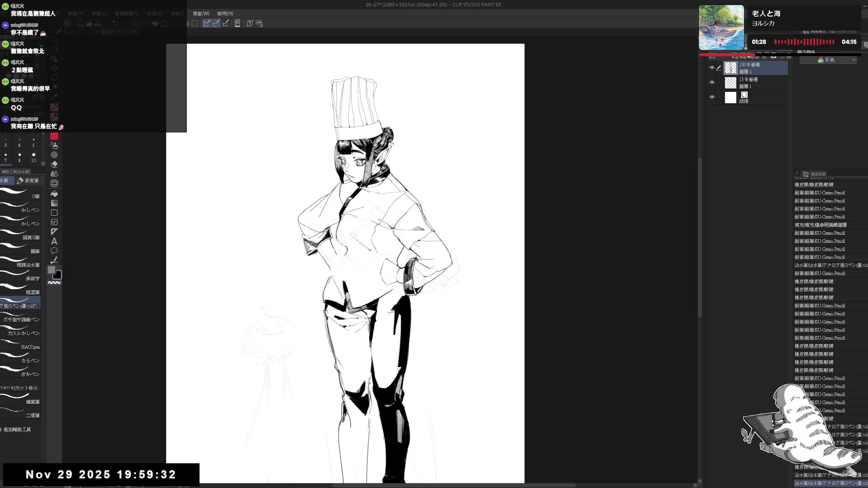
pyautogui.press('e')
pyautogui.press('p')
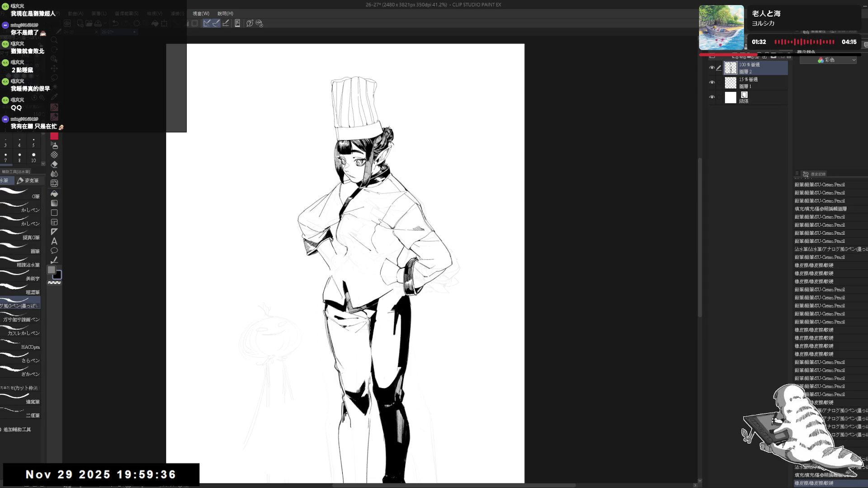
pyautogui.press('e')
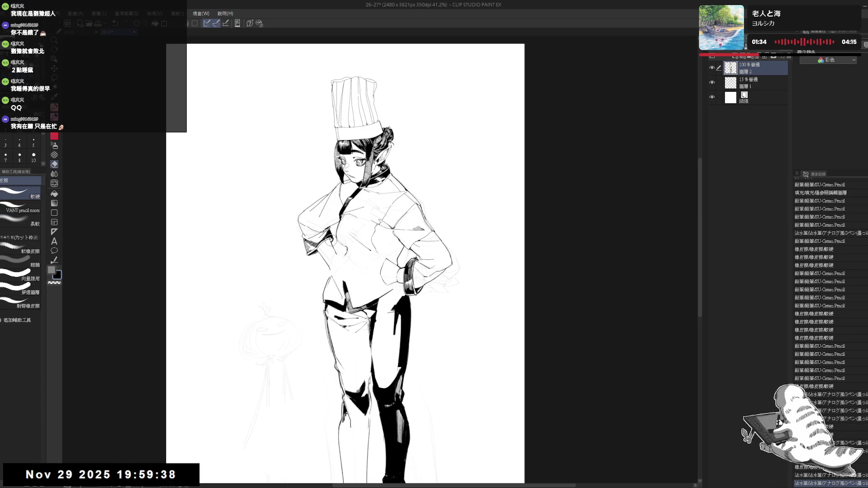
pyautogui.press('p')
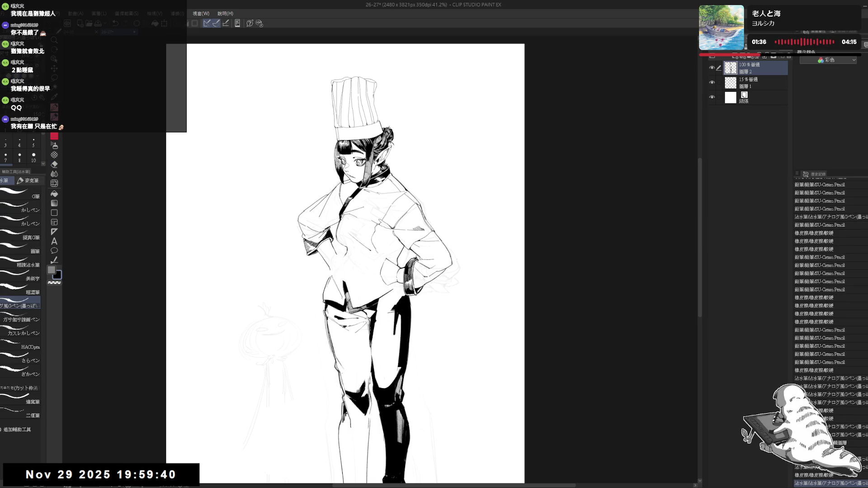
pyautogui.scroll(-1, 338, 238)
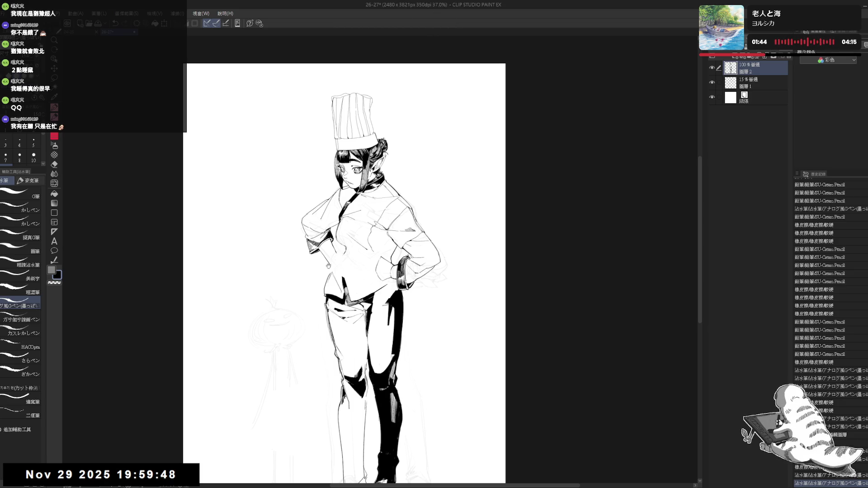
pyautogui.scroll(4, 323, 205)
pyautogui.press('-')
pyautogui.press('-')
pyautogui.press('-')
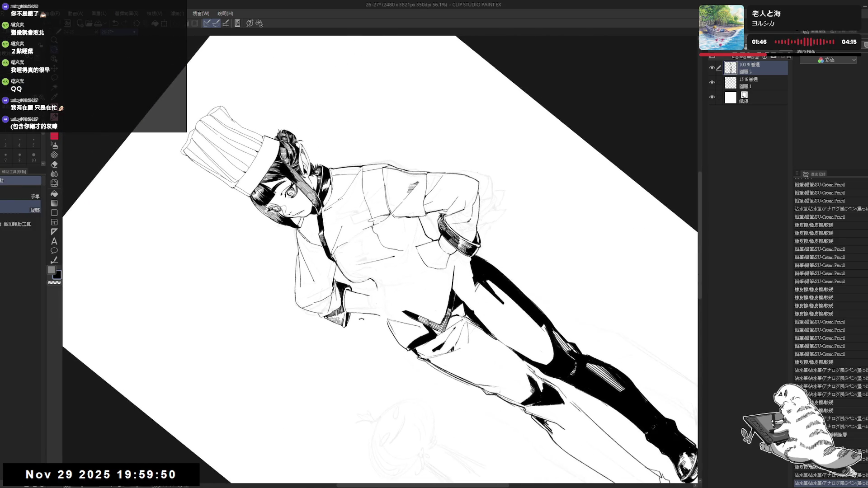
# Erase stray lines on the sleeve and a small mark on the jacket
pyautogui.moveTo(330, 281)
pyautogui.mouseDown()
pyautogui.moveTo(341, 295)
pyautogui.moveTo(338, 285)
pyautogui.mouseUp()
pyautogui.hotkey('ctrl', '@')
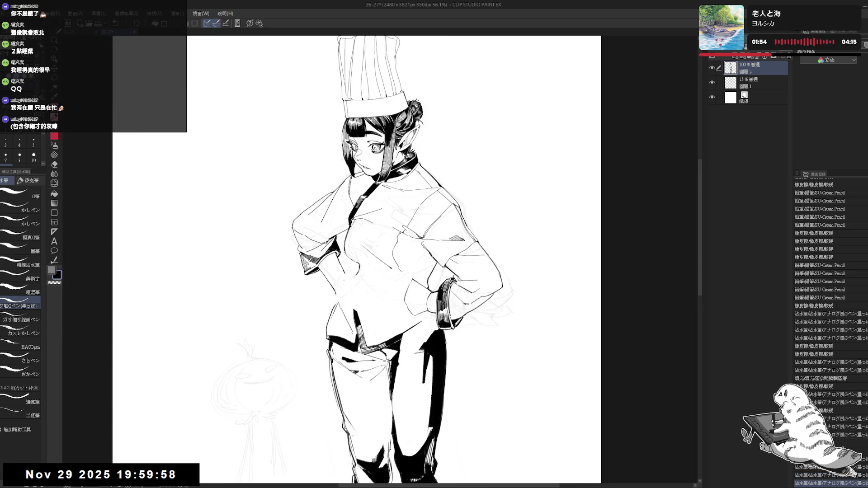
pyautogui.press('-')
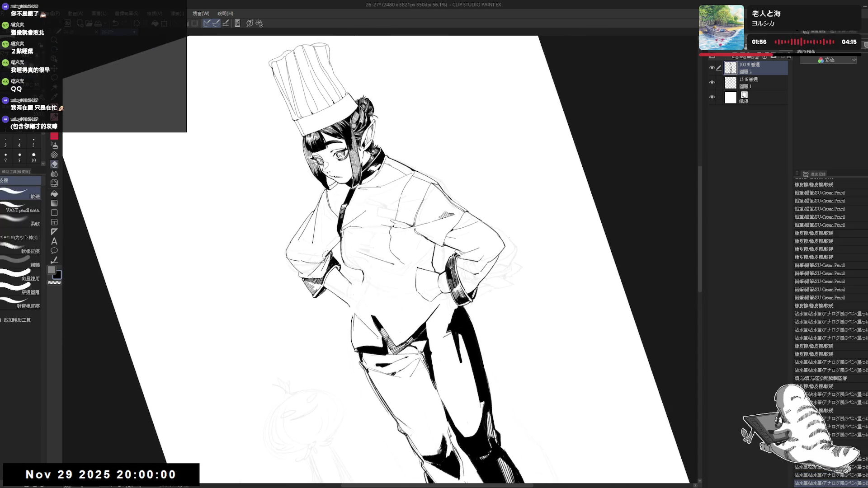
pyautogui.press('e')
pyautogui.moveTo(324, 246); pyautogui.dragTo(332, 253)
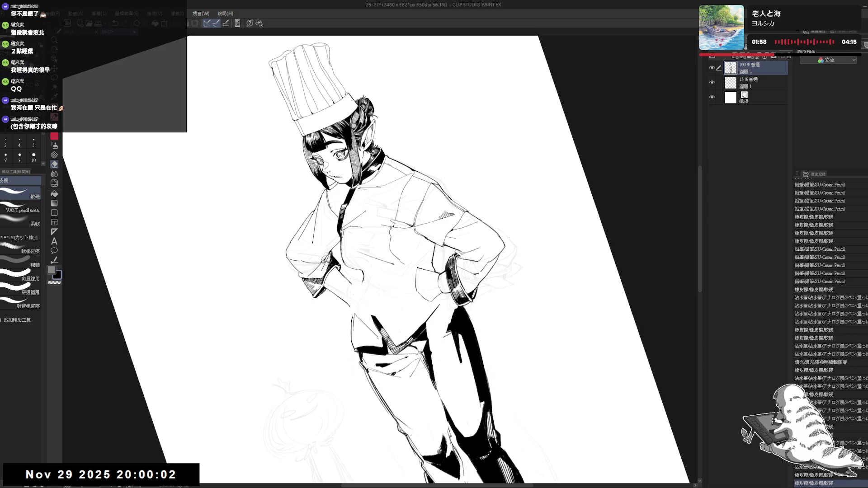
pyautogui.hotkey('ctrl', '@')
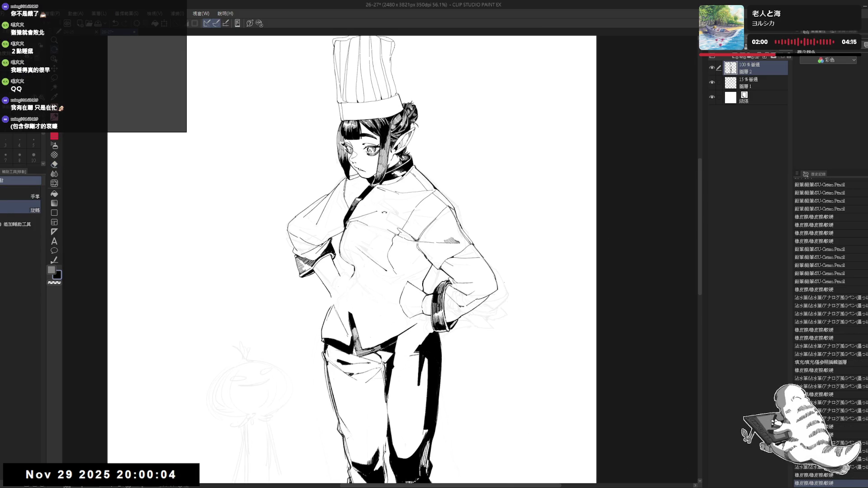
pyautogui.scroll(-2, 385, 213)
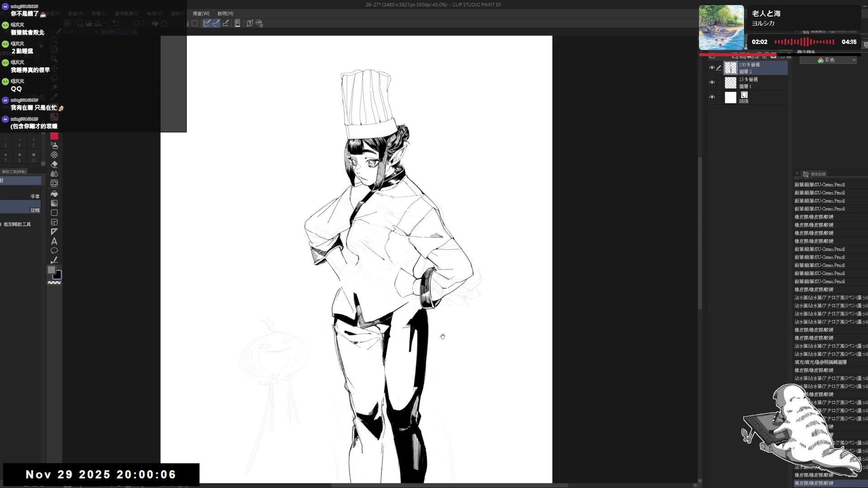
# Add small ink touch-ups near the waist and erase a stray line, undoing the last stroke
pyautogui.press('p')
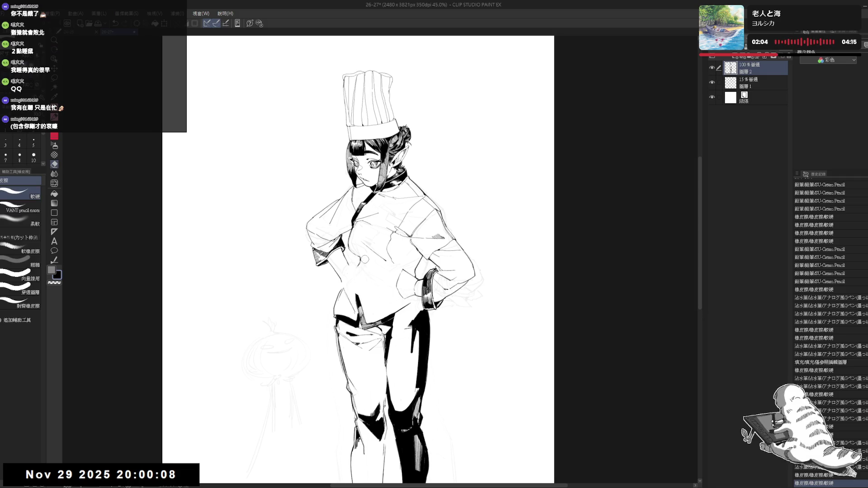
pyautogui.moveTo(357, 290); pyautogui.dragTo(362, 294)
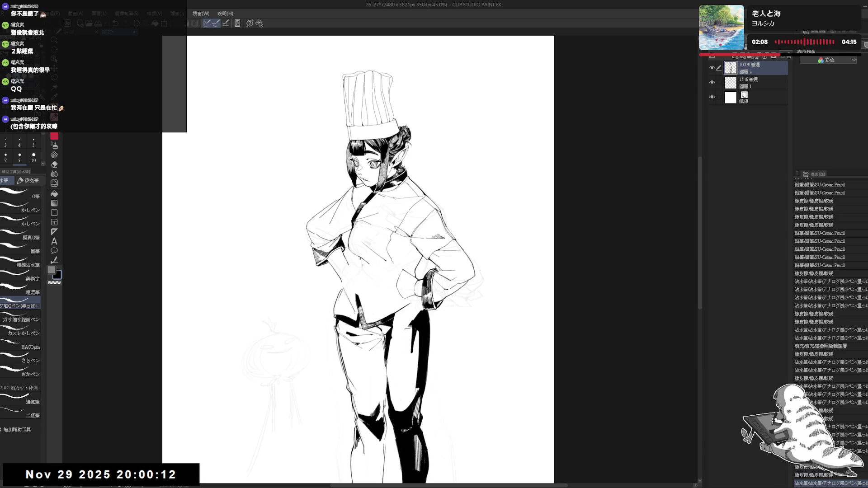
pyautogui.press('e')
pyautogui.moveTo(355, 258); pyautogui.dragTo(362, 265)
pyautogui.press('p')
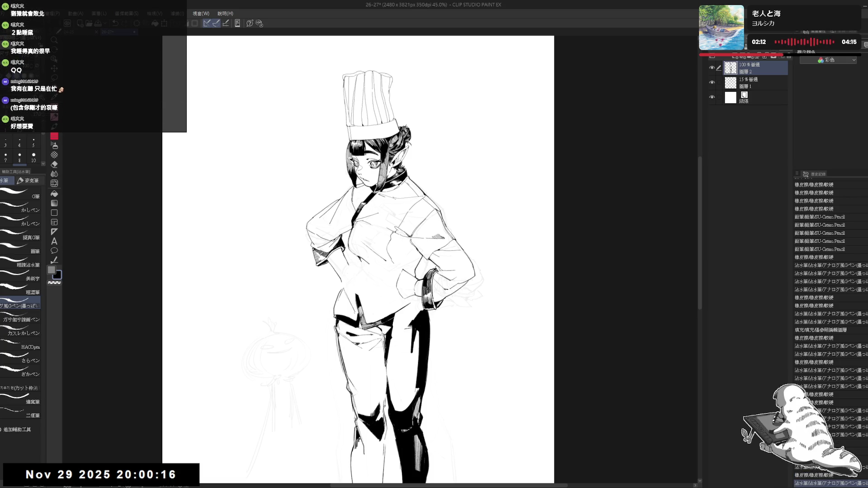
pyautogui.moveTo(357, 257); pyautogui.dragTo(362, 265)
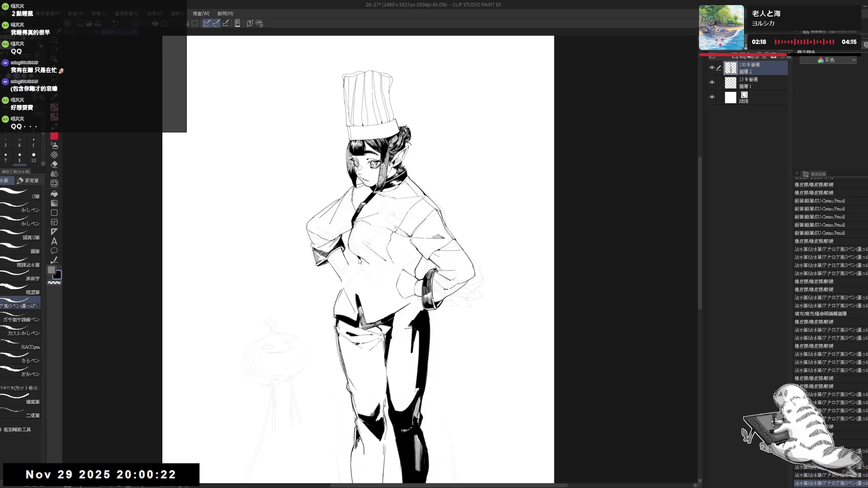
pyautogui.hotkey('ctrl', 'z')
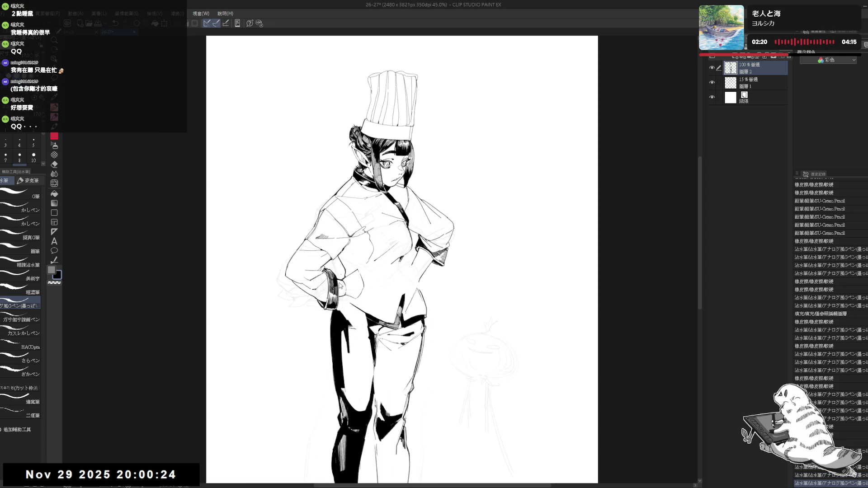
# Reposition and level the view, then erase stray lines near the hand
pyautogui.moveTo(353, 271); pyautogui.dragTo(342, 281)
pyautogui.moveTo(452, 271)
pyautogui.mouseDown()
pyautogui.moveTo(443, 310)
pyautogui.moveTo(452, 271)
pyautogui.moveTo(444, 309)
pyautogui.moveTo(450, 287)
pyautogui.mouseUp()
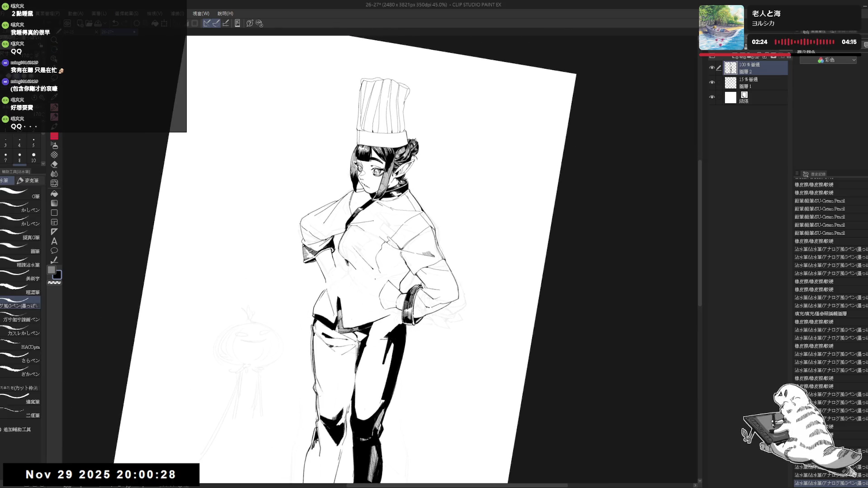
pyautogui.hotkey('ctrl', '@')
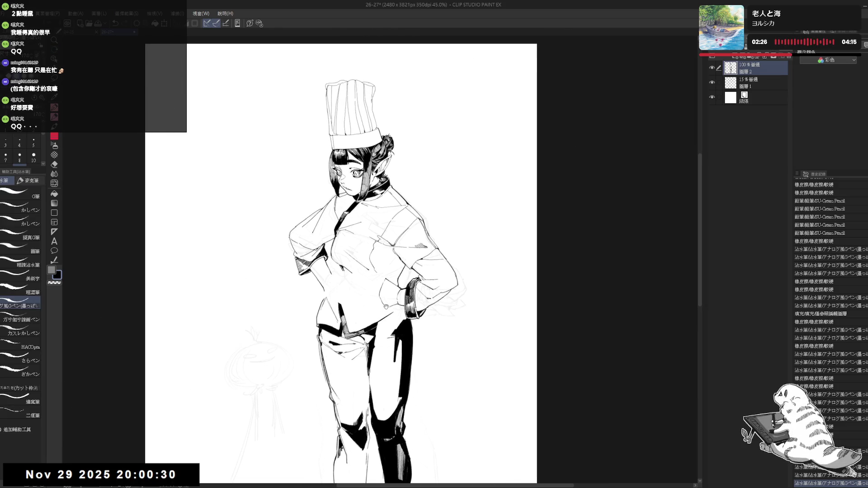
pyautogui.press('e')
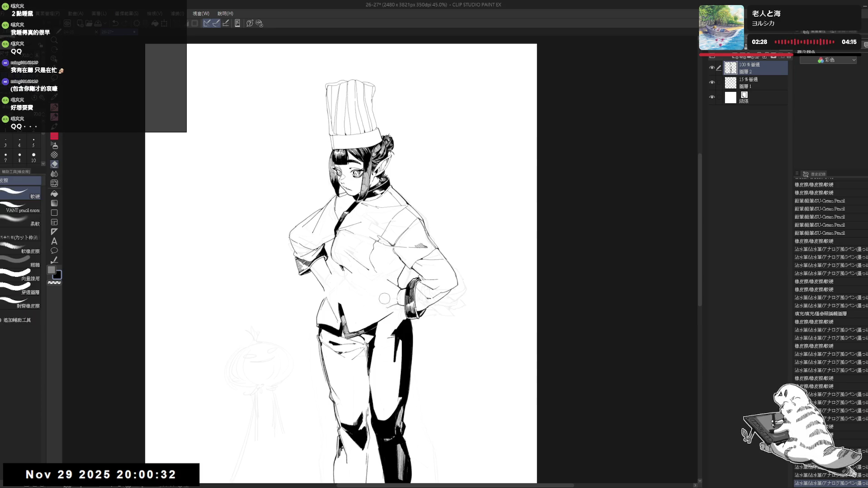
pyautogui.moveTo(394, 284); pyautogui.dragTo(392, 309)
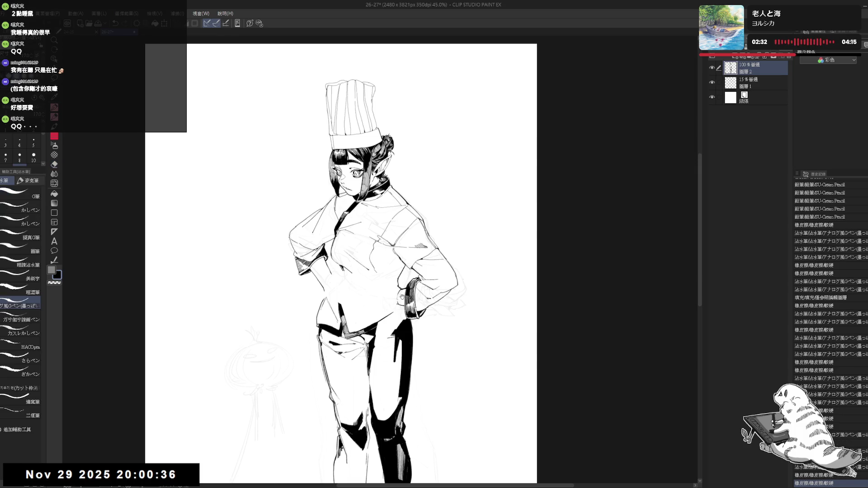
pyautogui.press('p')
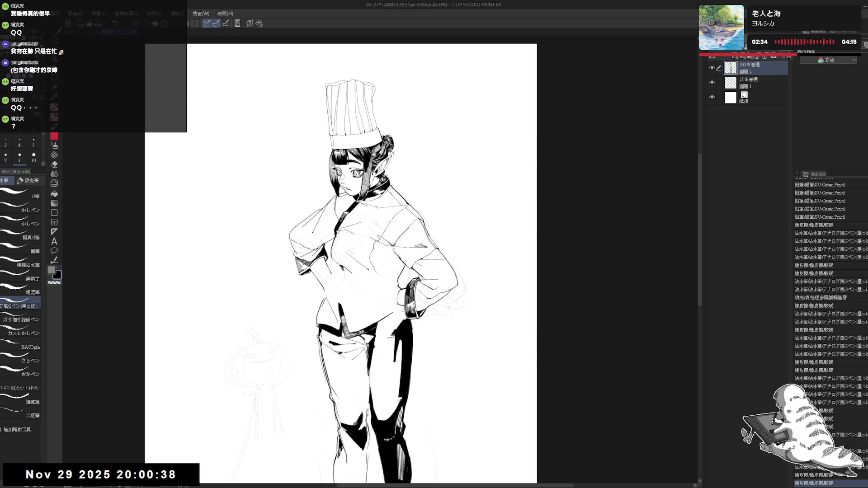
pyautogui.press('e')
pyautogui.moveTo(400, 301); pyautogui.dragTo(401, 309)
pyautogui.press('p')
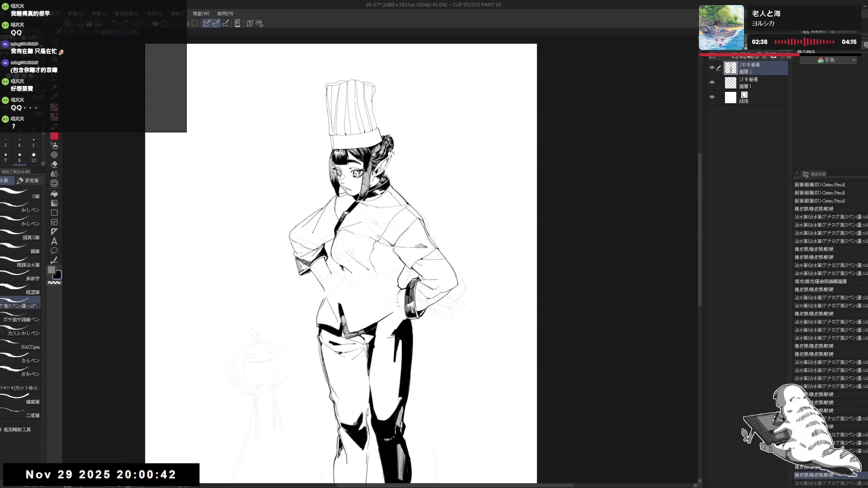
# Mirror the view to check proportions, erase a small mark near the hand, and fit the page
pyautogui.press('h')
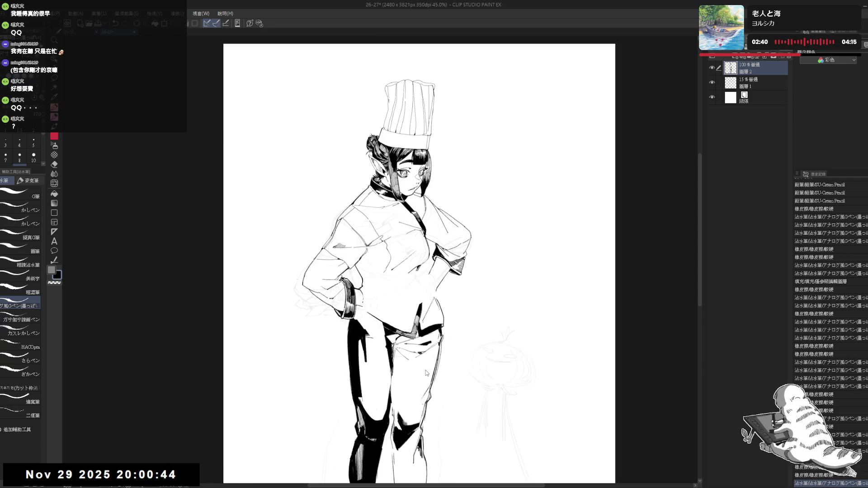
pyautogui.press('h')
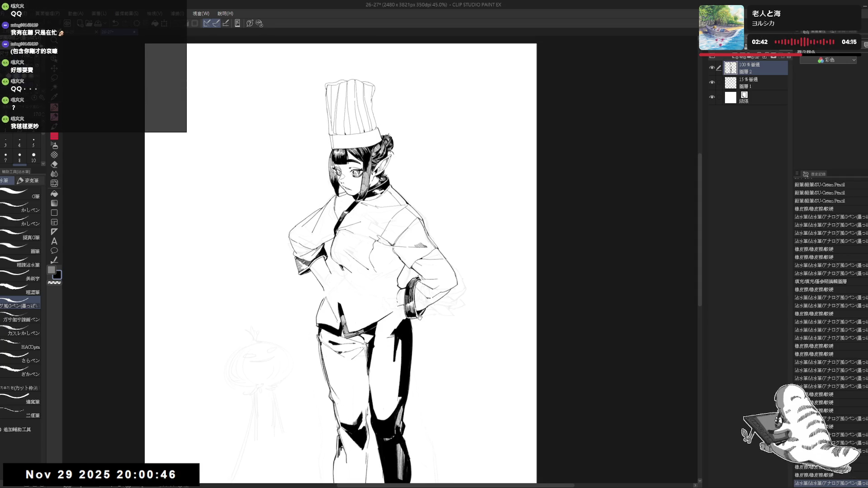
pyautogui.moveTo(420, 316); pyautogui.dragTo(441, 353)
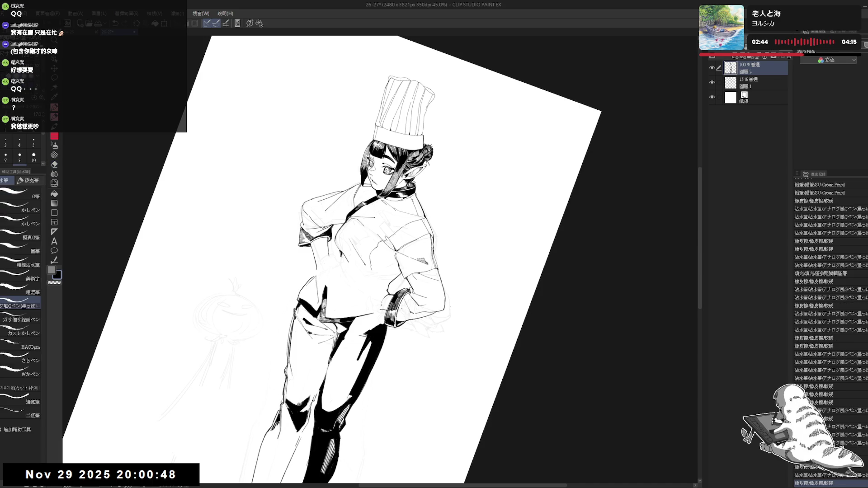
pyautogui.moveTo(398, 312); pyautogui.dragTo(407, 322)
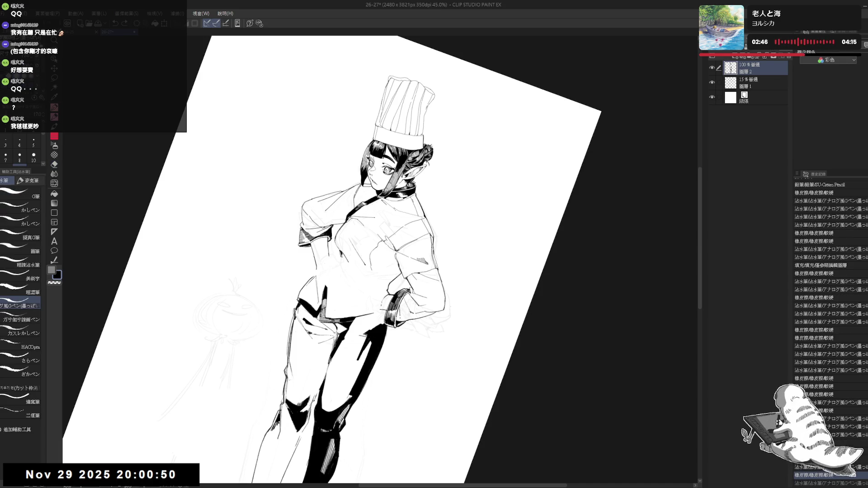
pyautogui.press('e')
pyautogui.moveTo(409, 320); pyautogui.dragTo(407, 323)
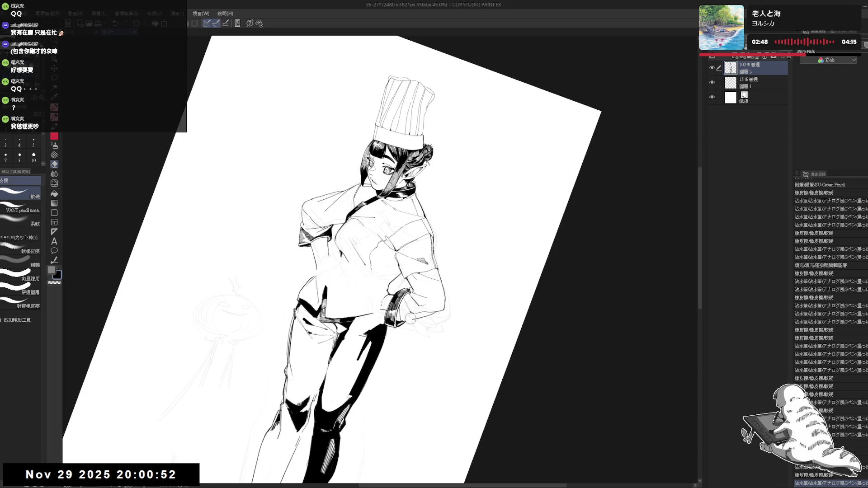
pyautogui.press('p')
pyautogui.press('e')
pyautogui.press('p')
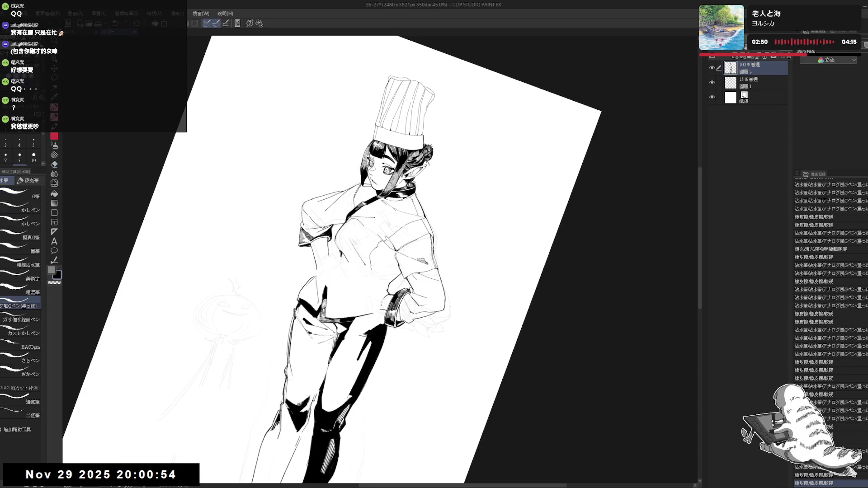
pyautogui.hotkey('ctrl', '0')
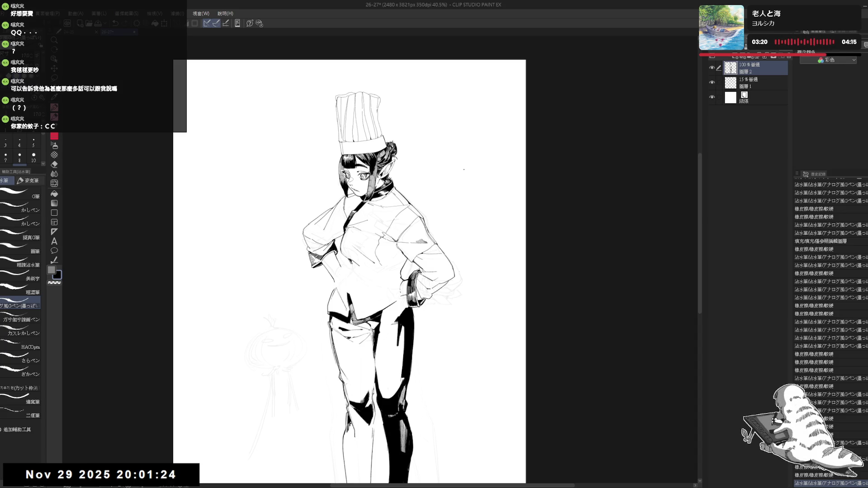
# Erase stray lines near the right wrist, re-ink a small stroke there, and flip the view to check
pyautogui.scroll(2, 410, 290)
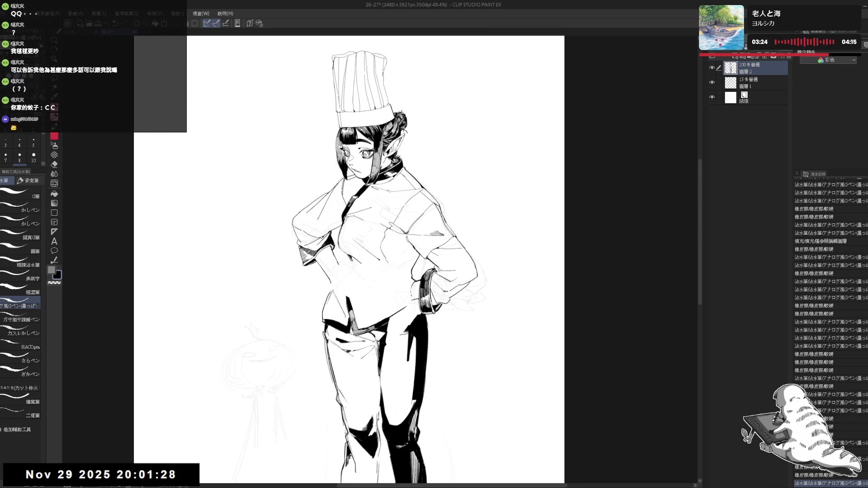
pyautogui.press('e')
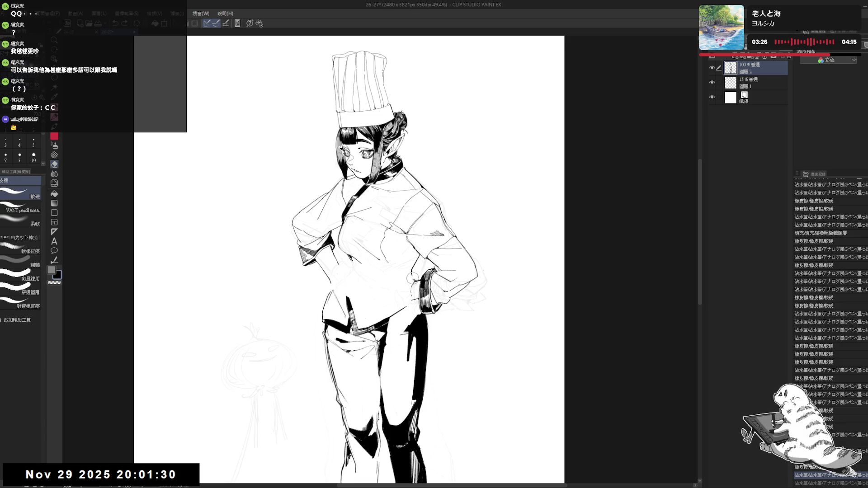
pyautogui.moveTo(411, 276); pyautogui.dragTo(416, 281)
pyautogui.press('p')
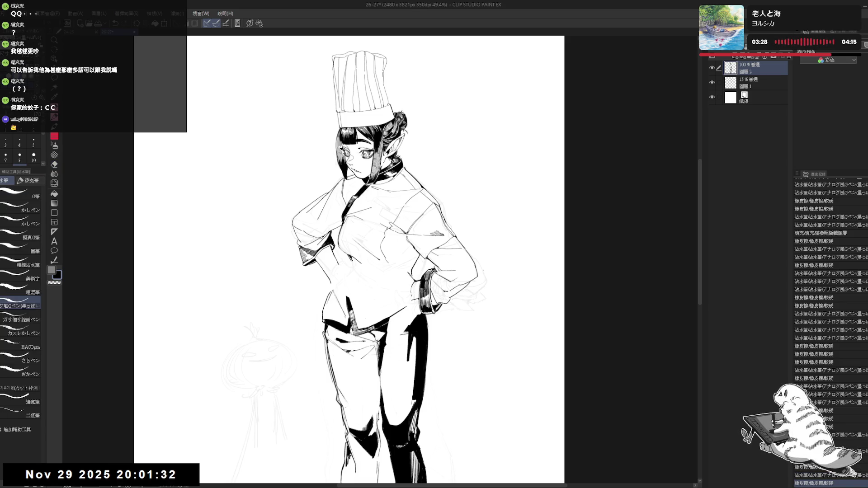
pyautogui.moveTo(413, 277); pyautogui.dragTo(416, 280)
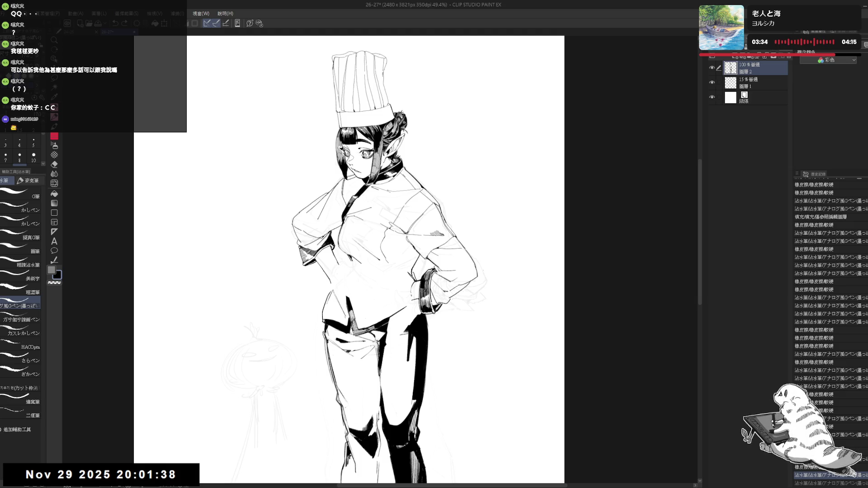
pyautogui.press('h')
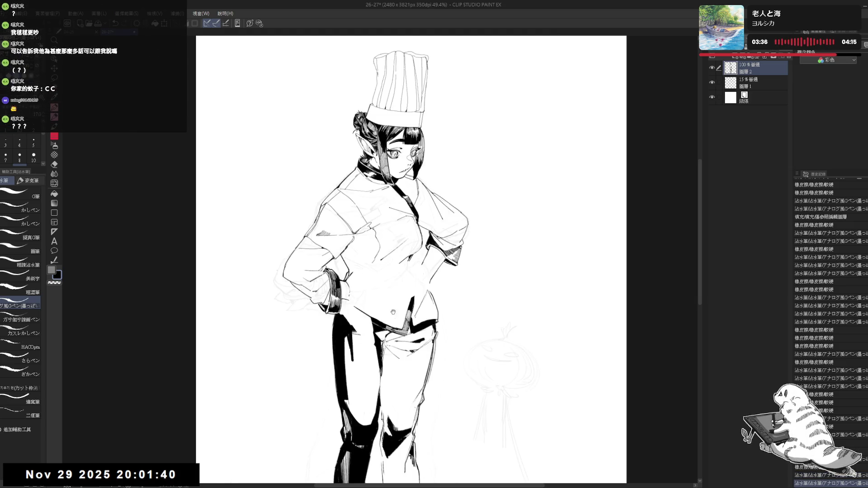
pyautogui.press('r')
pyautogui.press('p')
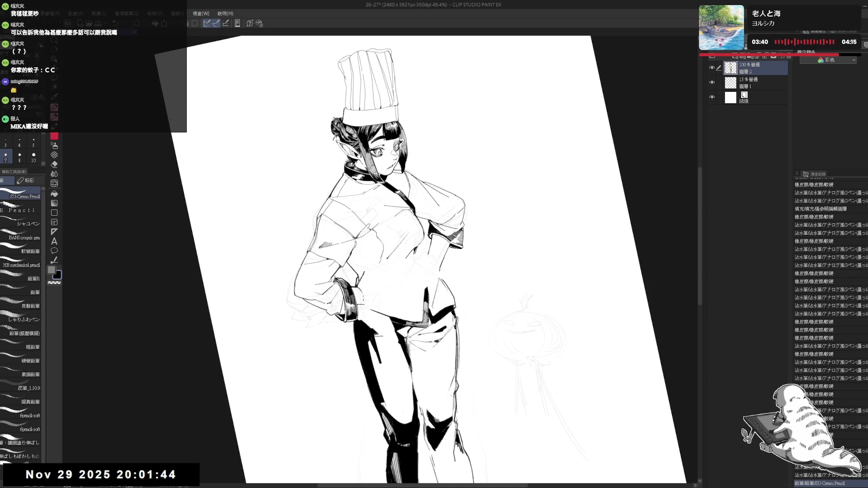
# Sketch pencil lines for the fingers of the hand on the hip, erasing a bit near the wrist
pyautogui.moveTo(362, 277); pyautogui.dragTo(366, 282)
pyautogui.hotkey('ctrl', 'z')
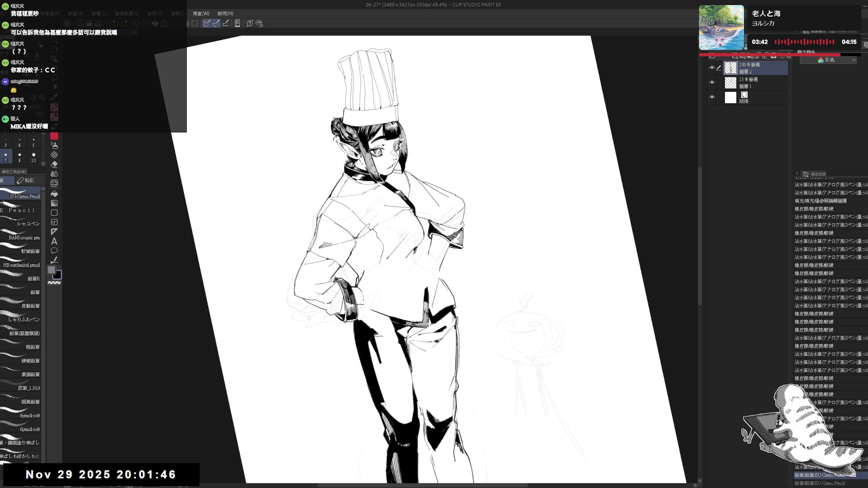
pyautogui.hotkey('ctrl', '@')
pyautogui.press('h')
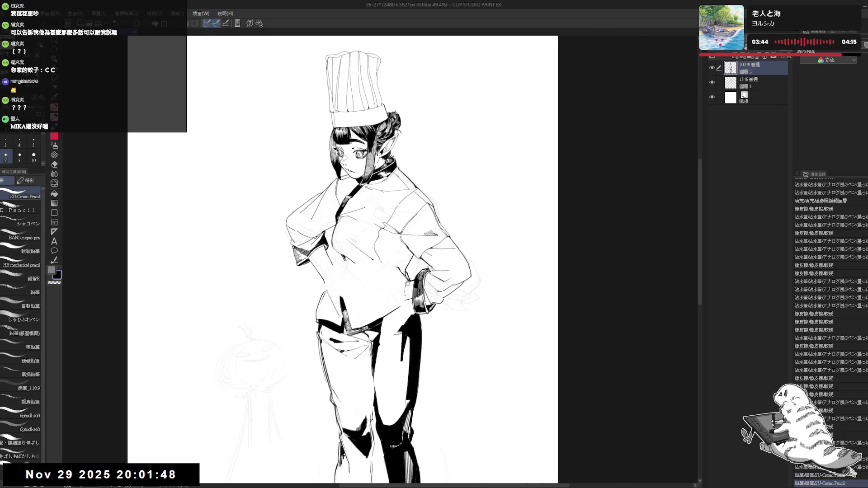
pyautogui.press('e')
pyautogui.moveTo(397, 303); pyautogui.dragTo(399, 295)
pyautogui.press('p')
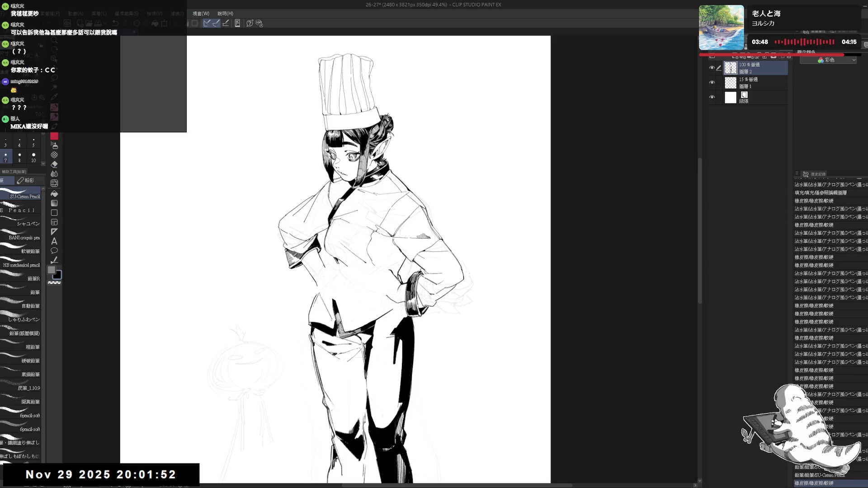
pyautogui.moveTo(394, 304); pyautogui.dragTo(396, 310)
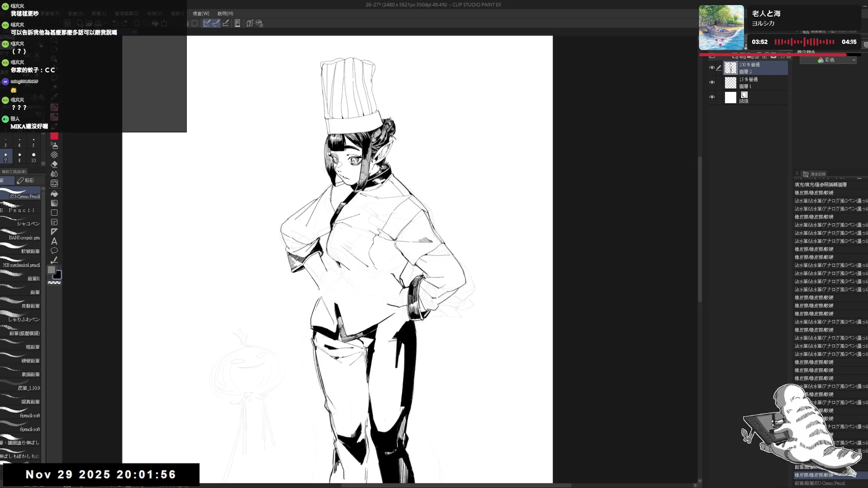
pyautogui.scroll(1, 337, 260)
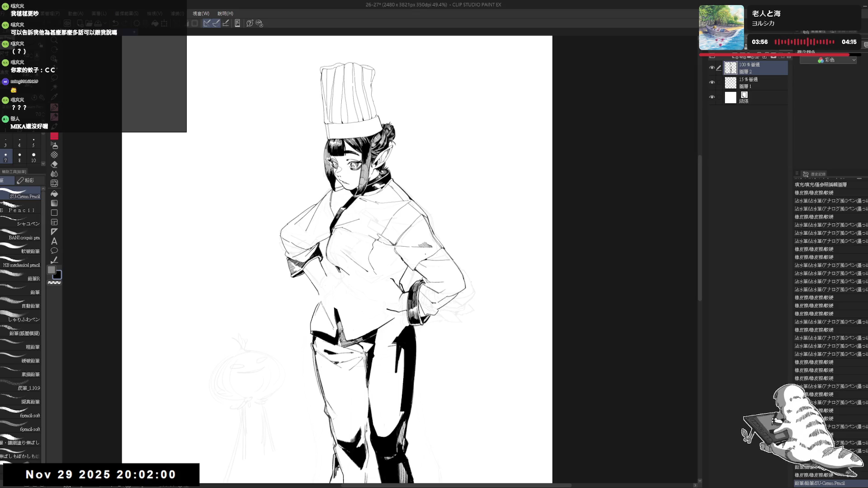
pyautogui.moveTo(366, 283)
pyautogui.mouseDown()
pyautogui.moveTo(387, 302)
pyautogui.moveTo(404, 295)
pyautogui.moveTo(397, 303)
pyautogui.mouseUp()
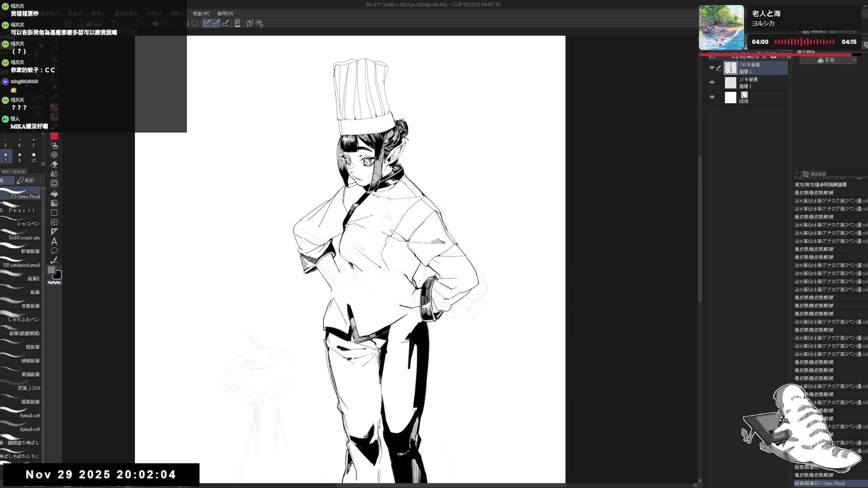
pyautogui.moveTo(349, 462); pyautogui.dragTo(352, 468)
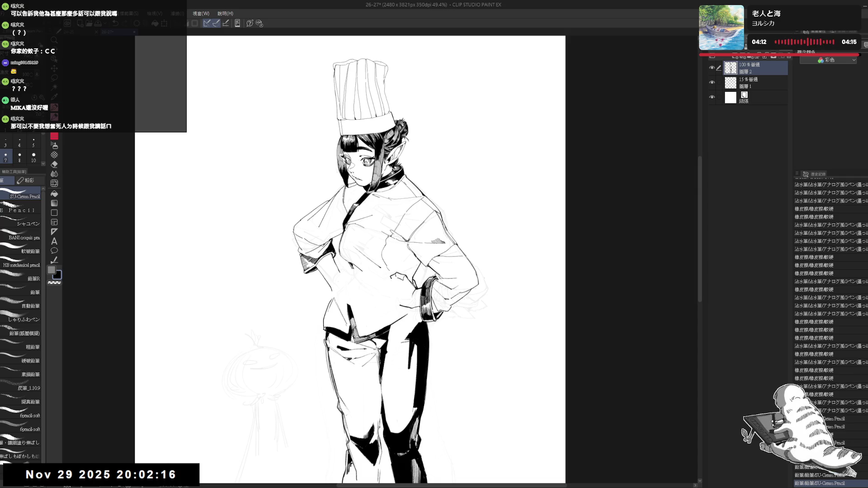
# Sketch small pencil strokes on the hand and erase a bit of line beside it
pyautogui.press('e')
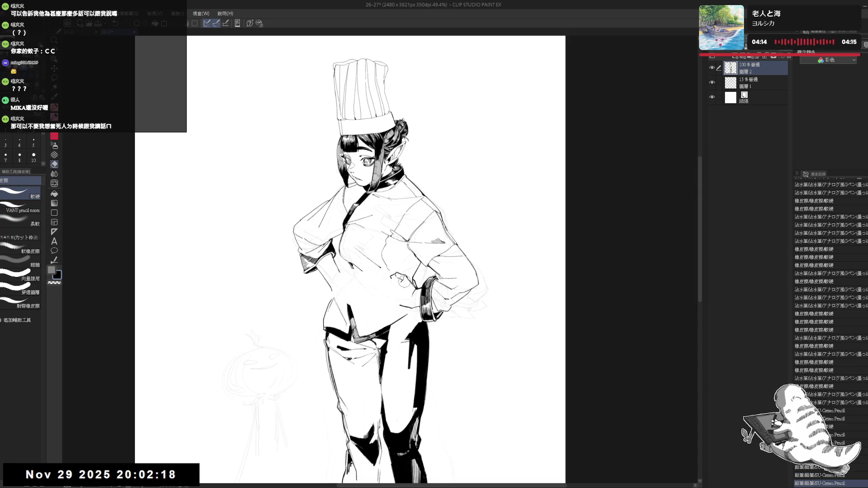
pyautogui.press('p')
pyautogui.moveTo(430, 312); pyautogui.dragTo(438, 318)
pyautogui.hotkey('ctrl', 'z')
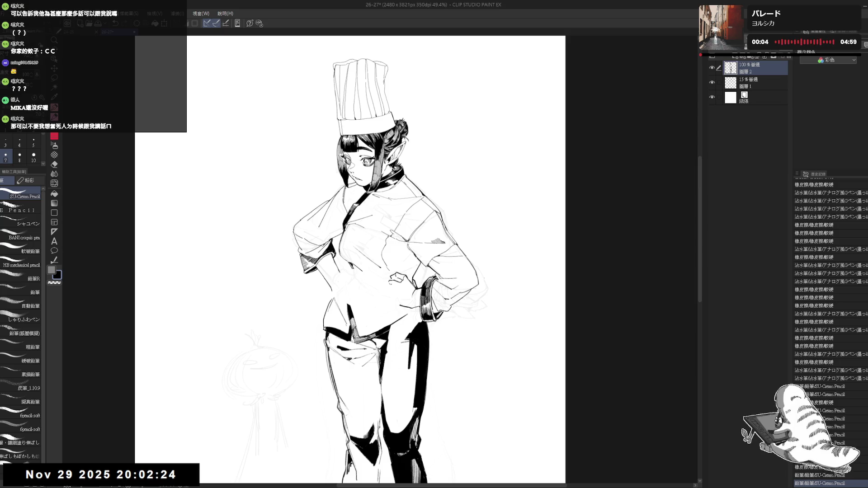
pyautogui.moveTo(429, 312); pyautogui.dragTo(439, 319)
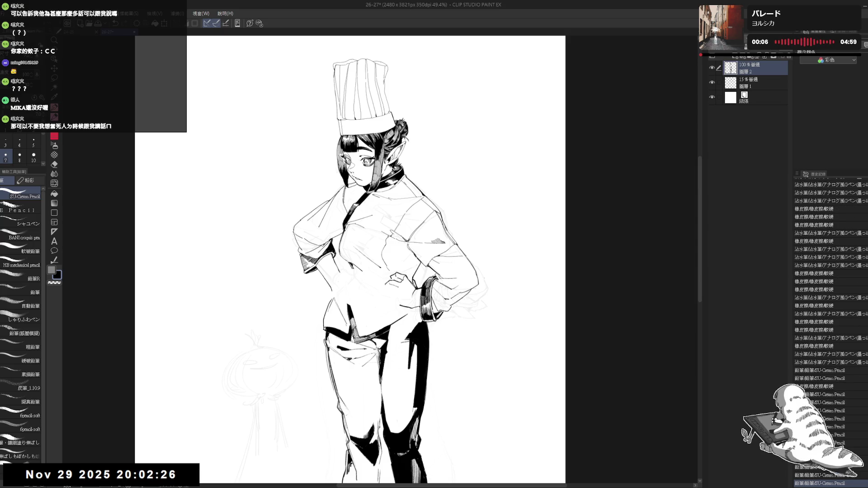
pyautogui.moveTo(384, 284); pyautogui.dragTo(392, 282)
pyautogui.moveTo(358, 248); pyautogui.dragTo(361, 250)
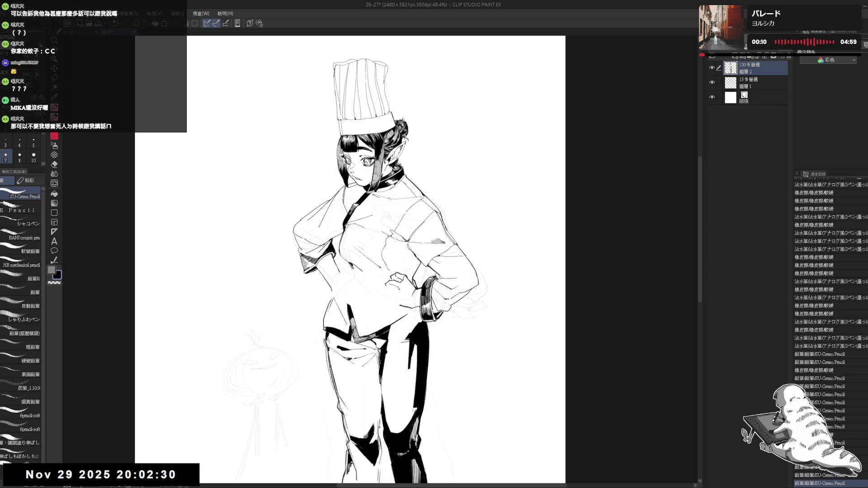
pyautogui.moveTo(400, 289)
pyautogui.mouseDown()
pyautogui.moveTo(405, 296)
pyautogui.moveTo(397, 289)
pyautogui.mouseUp()
# Refine the pencil strokes on the hand, undoing and redoing until they sit right
pyautogui.hotkey('ctrl', 'z')
pyautogui.hotkey('ctrl', 'z')
pyautogui.hotkey('ctrl', 'y')
pyautogui.hotkey('ctrl', 'z')
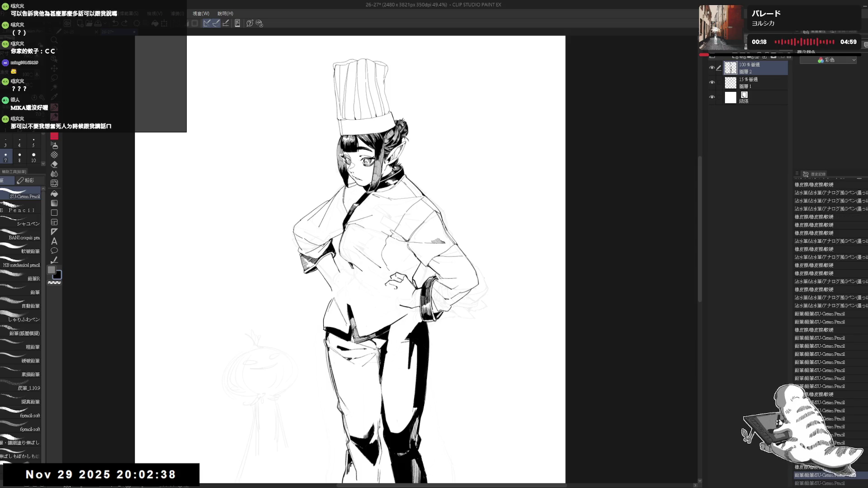
pyautogui.hotkey('ctrl', 'y')
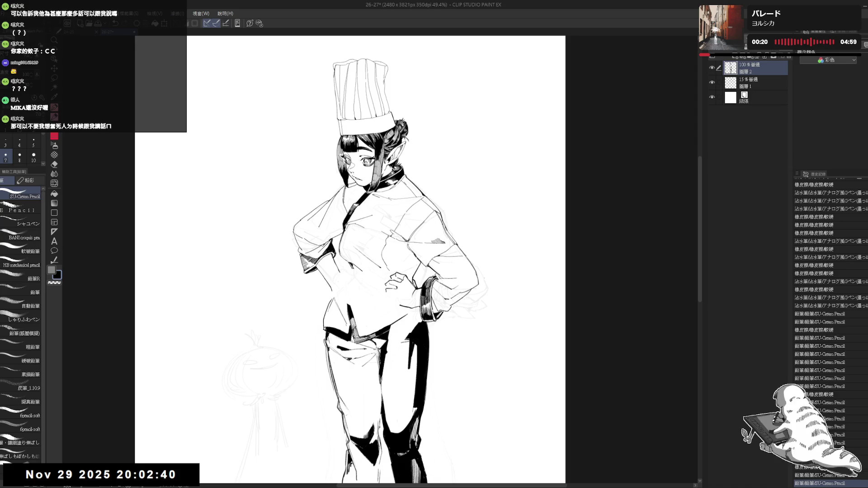
pyautogui.moveTo(387, 290); pyautogui.dragTo(396, 288)
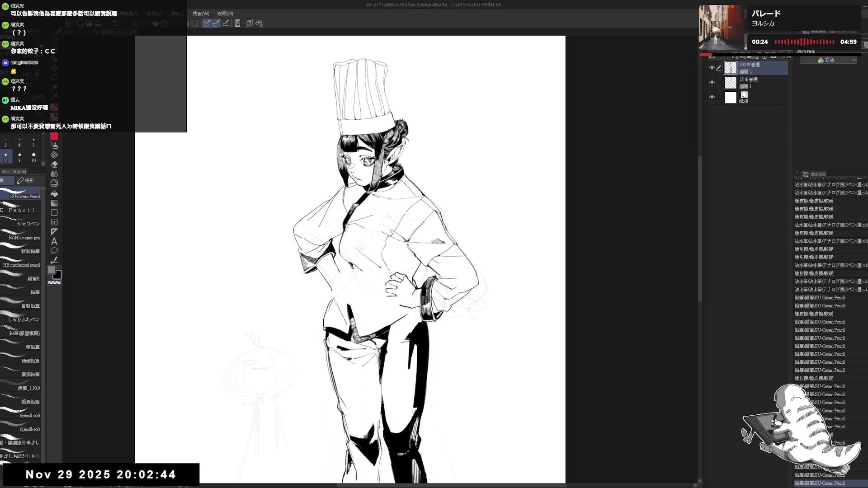
pyautogui.hotkey('ctrl', 'z')
pyautogui.hotkey('ctrl', 'y')
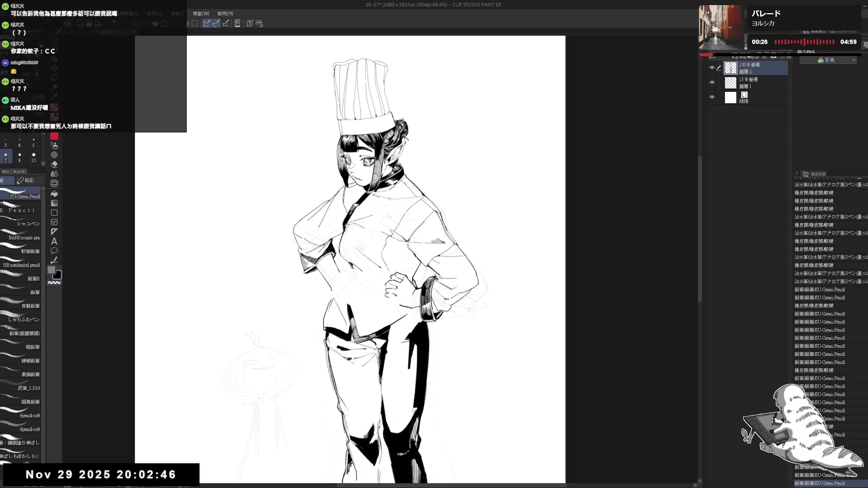
pyautogui.moveTo(389, 290); pyautogui.dragTo(396, 302)
# Redraw the finger lines, erase faint lines around the hand, and flip and rotate the view
pyautogui.hotkey('ctrl', 'z')
pyautogui.hotkey('ctrl', 'z')
pyautogui.hotkey('ctrl', 'z')
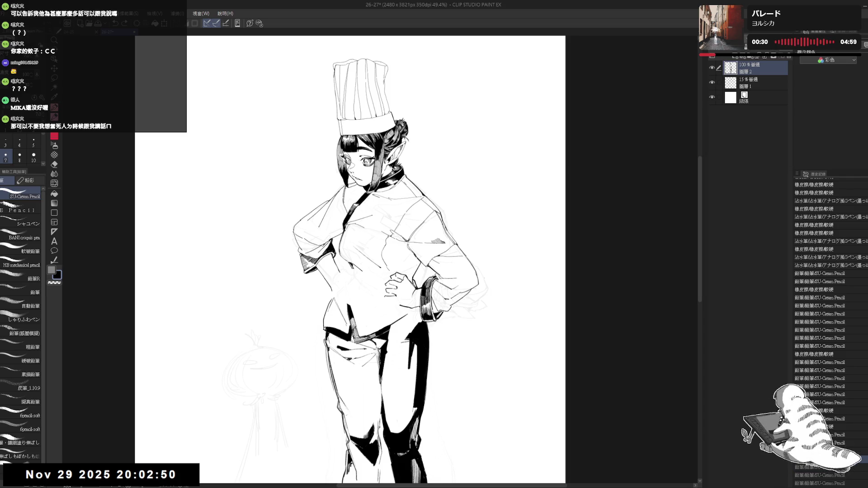
pyautogui.moveTo(386, 293); pyautogui.dragTo(391, 298)
pyautogui.hotkey('ctrl', 'z')
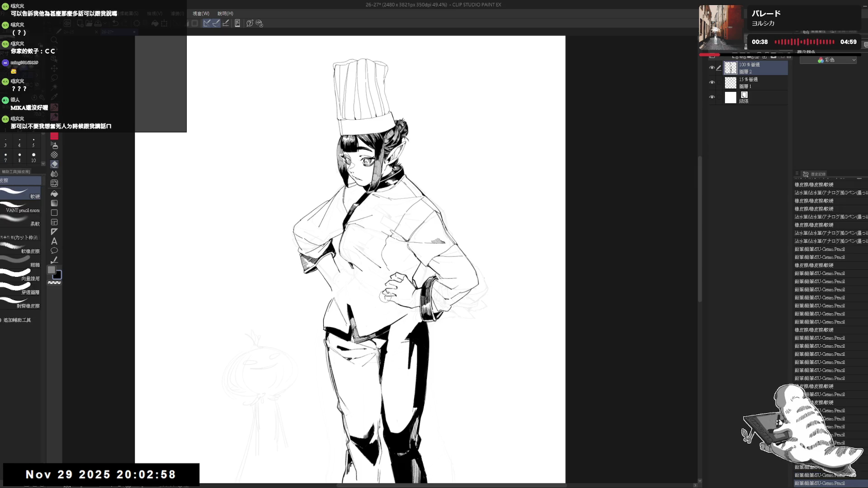
pyautogui.moveTo(382, 294); pyautogui.dragTo(390, 303)
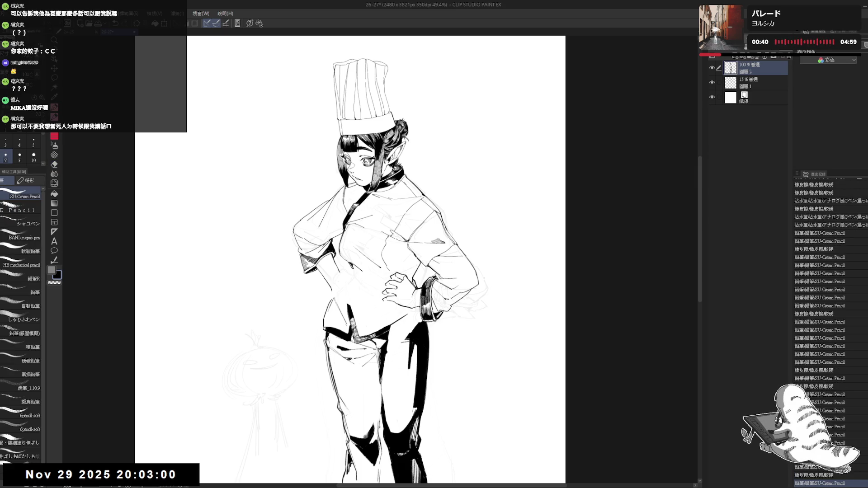
pyautogui.press('h')
pyautogui.press('h')
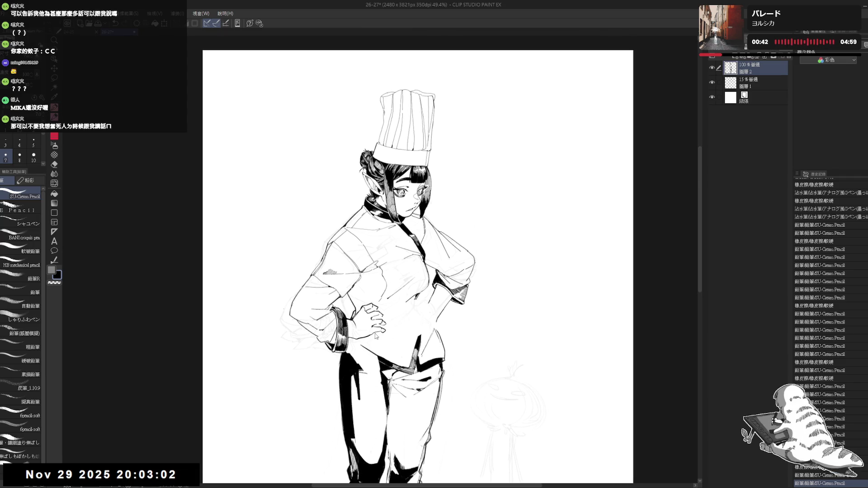
pyautogui.moveTo(452, 136); pyautogui.dragTo(501, 176)
pyautogui.press('p')
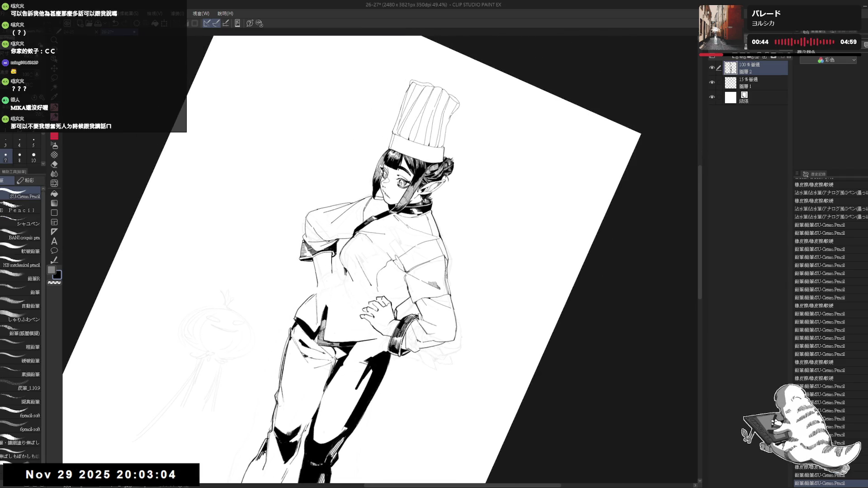
pyautogui.press('-')
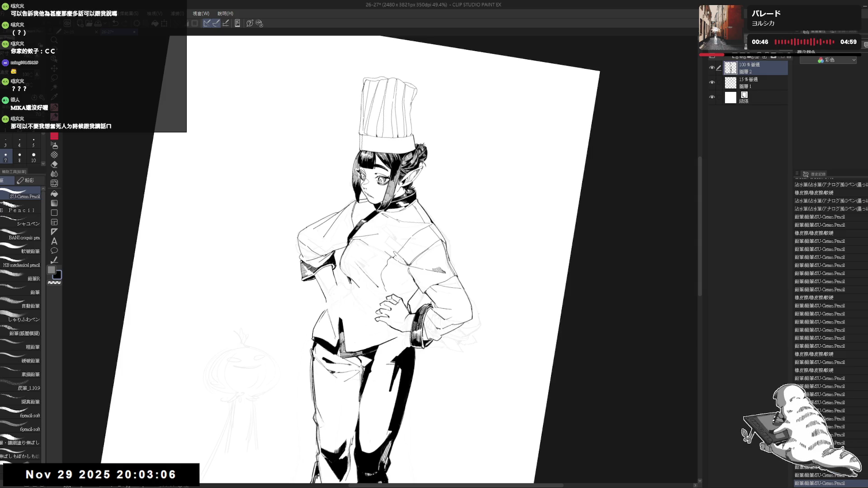
pyautogui.hotkey('ctrl', '0')
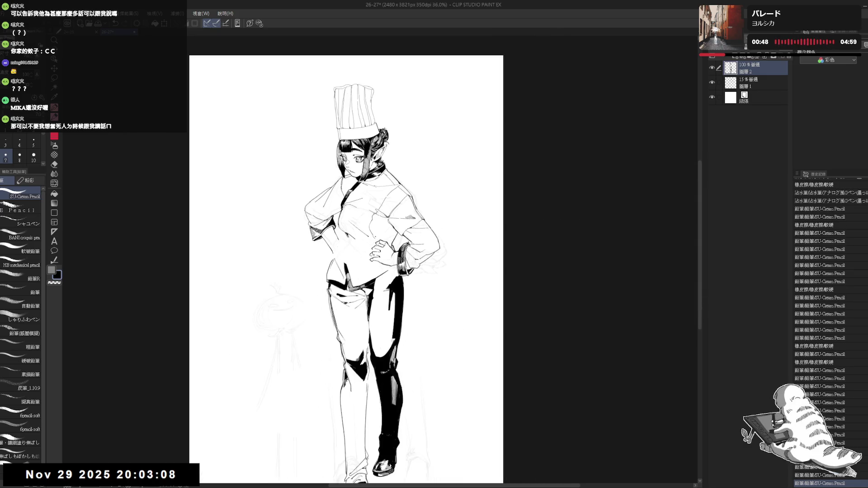
pyautogui.scroll(-1, 388, 223)
pyautogui.moveTo(384, 234); pyautogui.dragTo(389, 245)
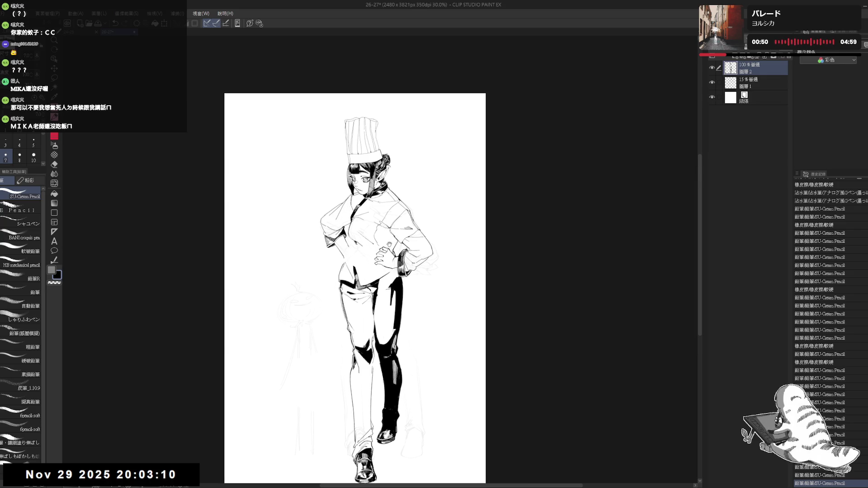
pyautogui.scroll(2, 389, 244)
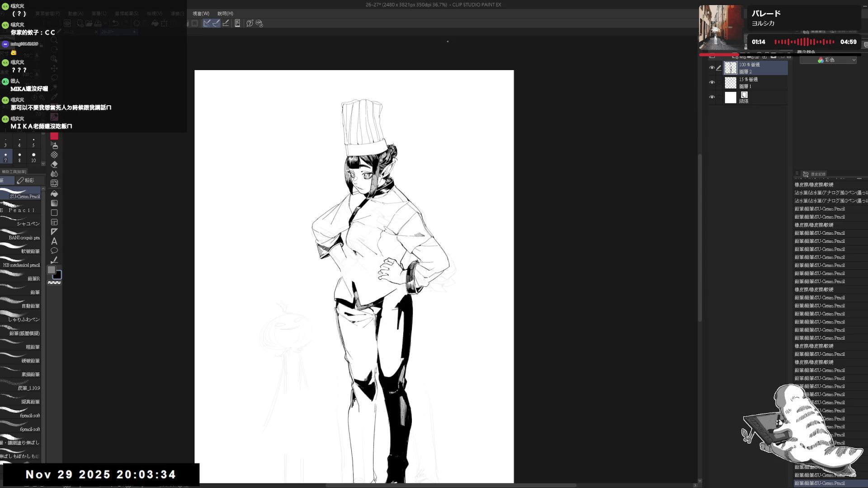
pyautogui.scroll(1, 403, 244)
# Place small pencil and ink marks near the belly and chest
pyautogui.moveTo(402, 244); pyautogui.dragTo(402, 242)
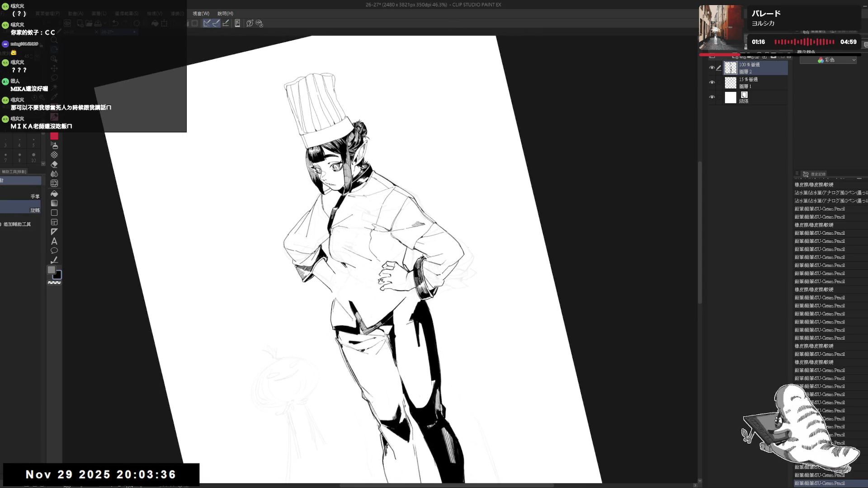
pyautogui.press('p')
pyautogui.click(346, 285)
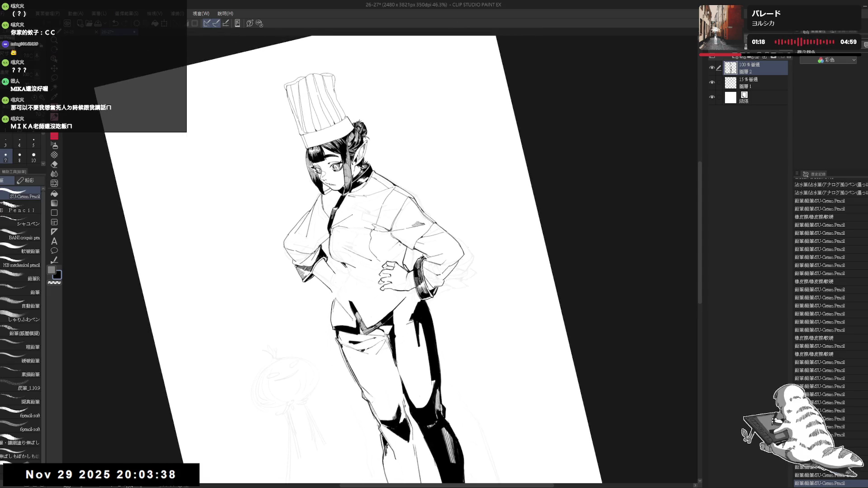
pyautogui.click(401, 245)
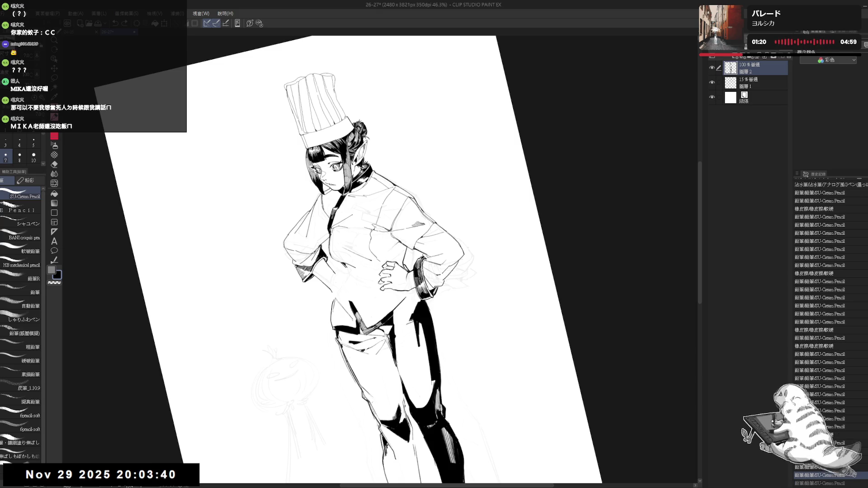
pyautogui.press('p')
pyautogui.click(400, 245)
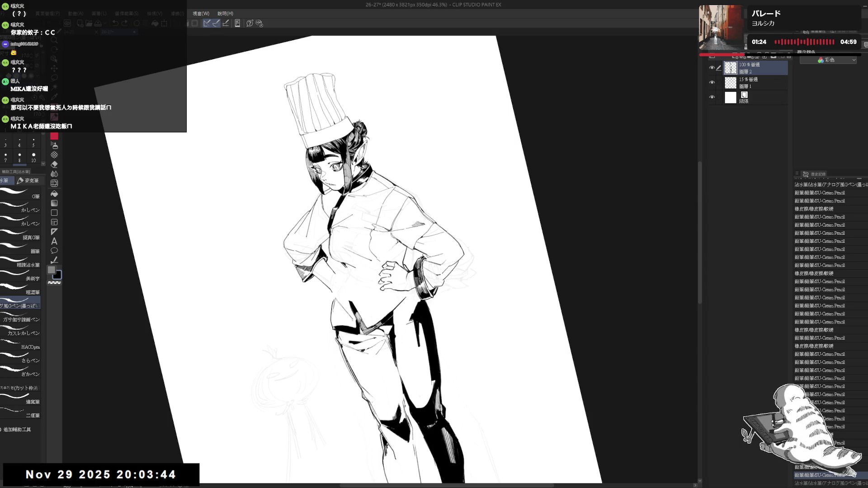
# Erase a stray ink mark on the jacket and ink a short vertical stroke
pyautogui.hotkey('ctrl', '@')
pyautogui.scroll(2, 366, 245)
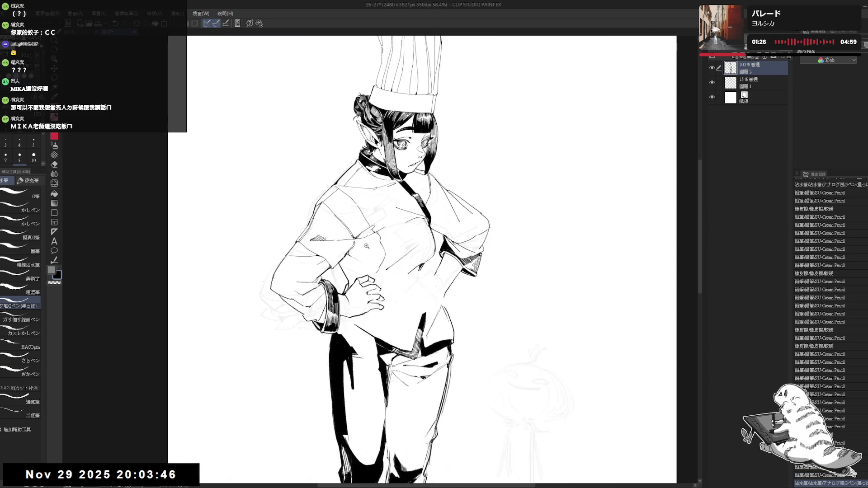
pyautogui.scroll(1, 367, 246)
pyautogui.moveTo(366, 245); pyautogui.dragTo(407, 213)
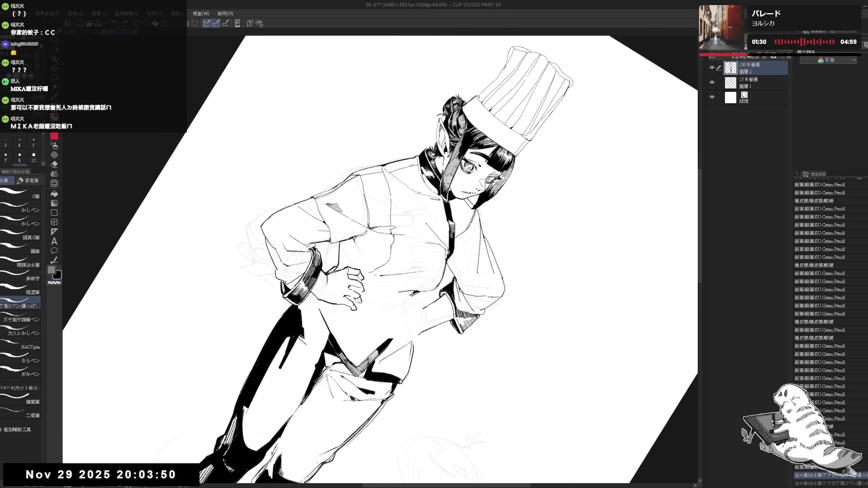
pyautogui.press('e')
pyautogui.moveTo(373, 272); pyautogui.dragTo(369, 269)
pyautogui.press('p')
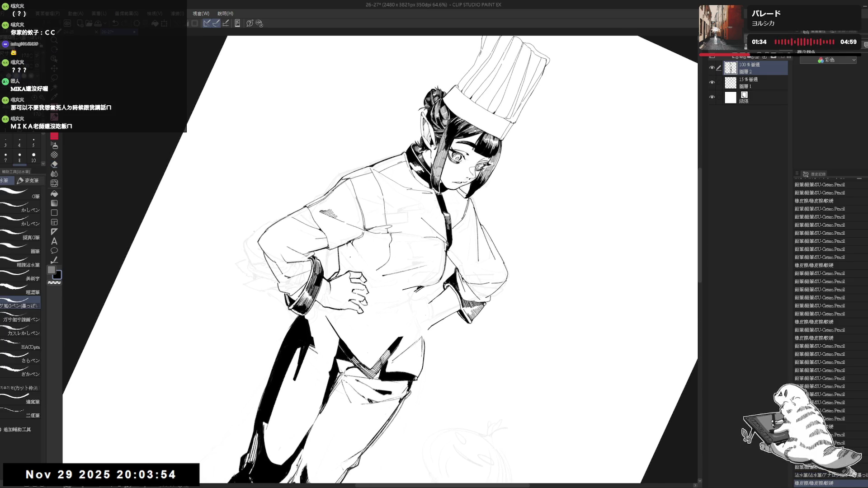
pyautogui.moveTo(350, 244); pyautogui.dragTo(351, 262)
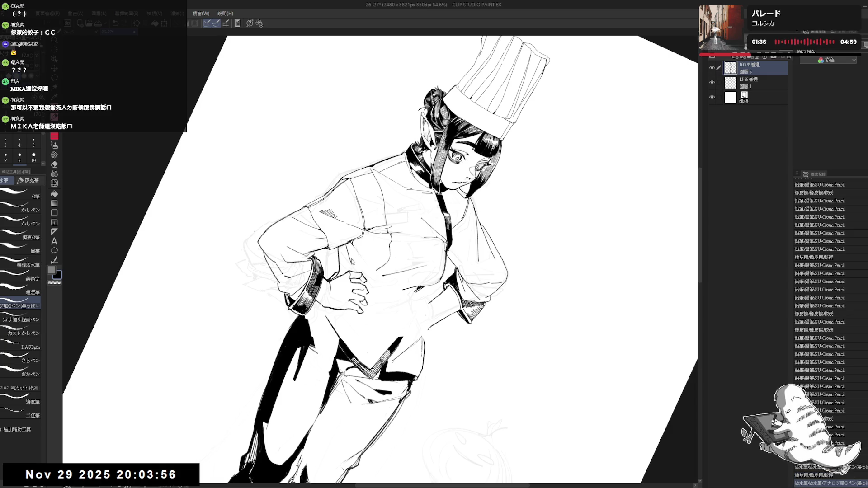
# Check the drawing mirrored and erase a small stray line on the jacket
pyautogui.hotkey('ctrl', '@')
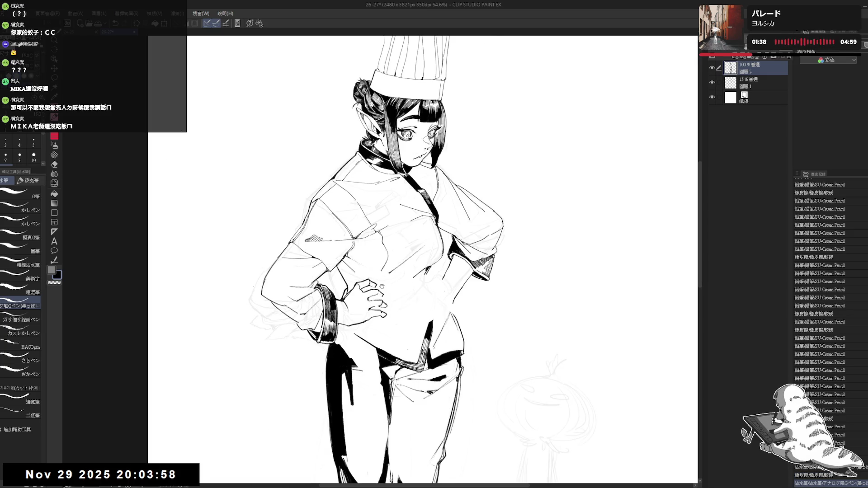
pyautogui.press('h')
pyautogui.moveTo(407, 226)
pyautogui.mouseDown()
pyautogui.moveTo(443, 190)
pyautogui.moveTo(394, 235)
pyautogui.moveTo(373, 271)
pyautogui.mouseUp()
pyautogui.press('e')
pyautogui.click(373, 272)
pyautogui.press('p')
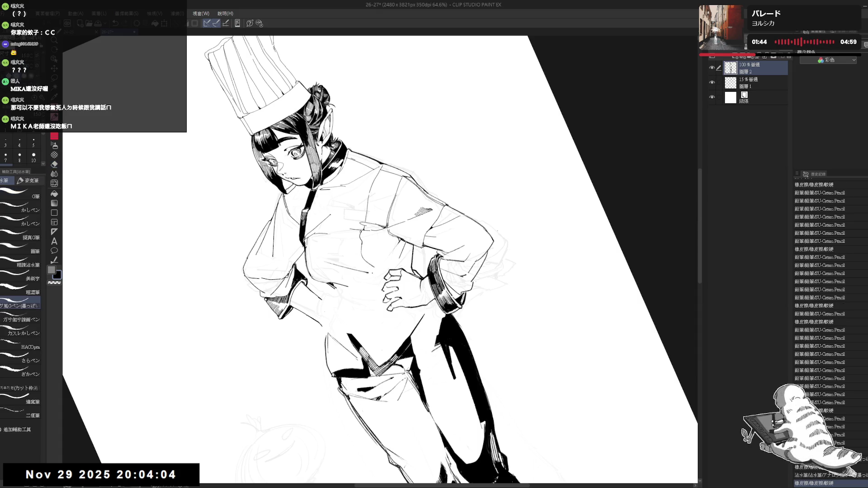
# Ink a short crease line down the chest at a tilted angle
pyautogui.hotkey('ctrl', '@')
pyautogui.moveTo(390, 259)
pyautogui.mouseDown()
pyautogui.moveTo(425, 226)
pyautogui.moveTo(407, 244)
pyautogui.mouseUp()
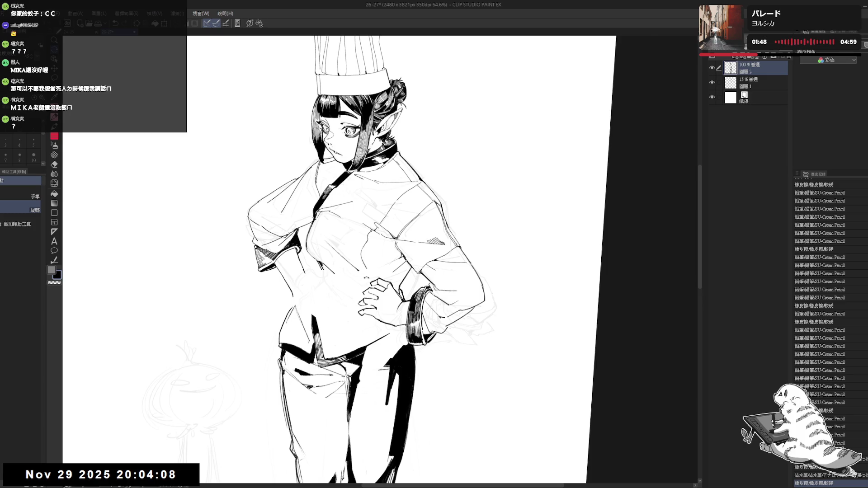
pyautogui.press('p')
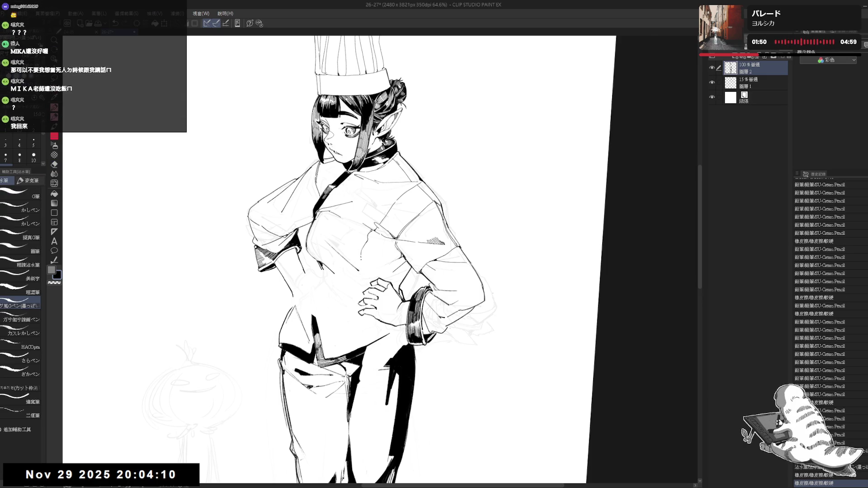
pyautogui.moveTo(368, 235); pyautogui.dragTo(362, 263)
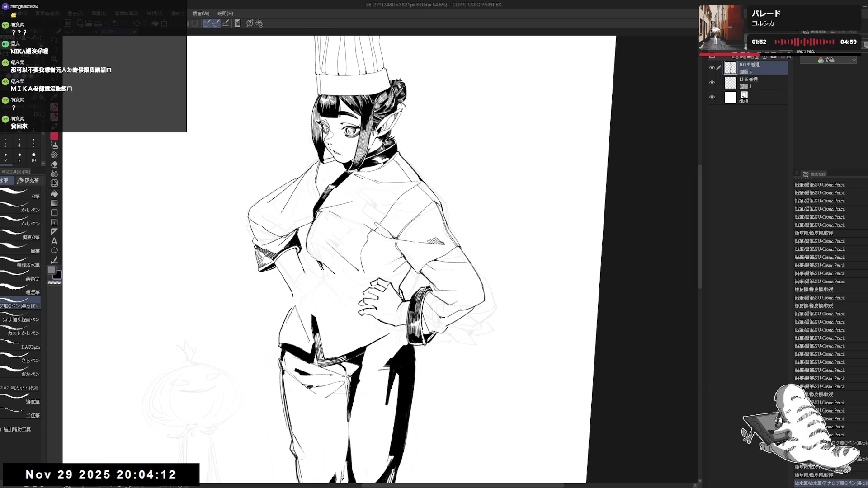
pyautogui.press('-')
pyautogui.press('^')
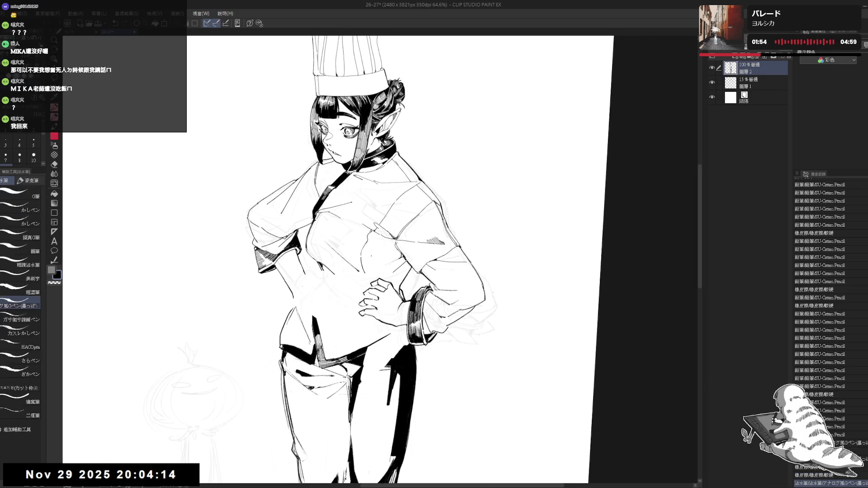
# Erase faint sketch lines on the jacket, keeping the last ink stroke
pyautogui.press('e')
pyautogui.moveTo(362, 240)
pyautogui.mouseDown()
pyautogui.moveTo(368, 271)
pyautogui.moveTo(368, 253)
pyautogui.mouseUp()
pyautogui.press('p')
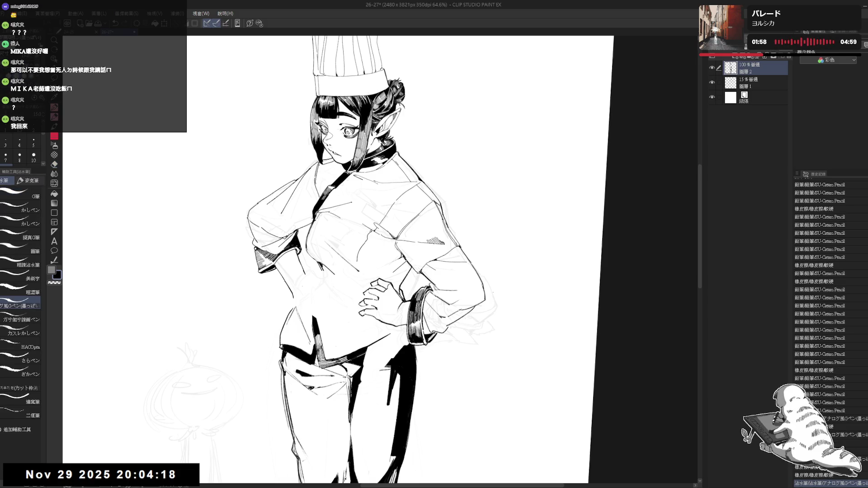
pyautogui.hotkey('ctrl', 'z')
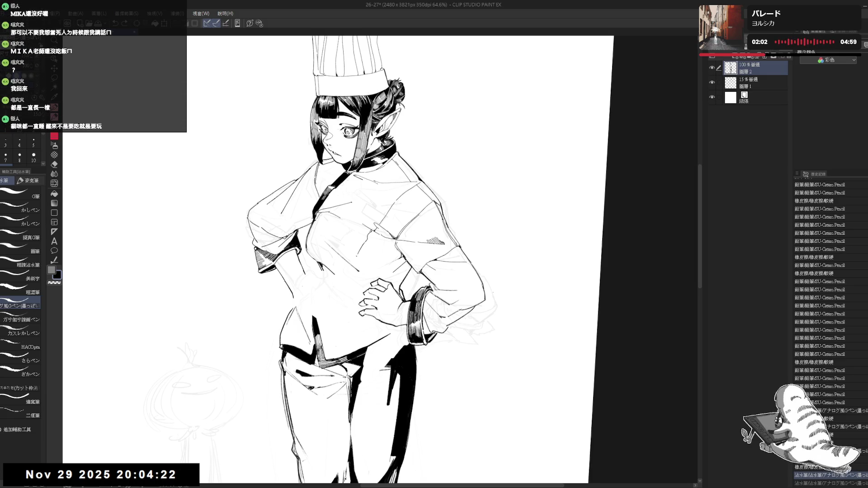
pyautogui.hotkey('ctrl', 'y')
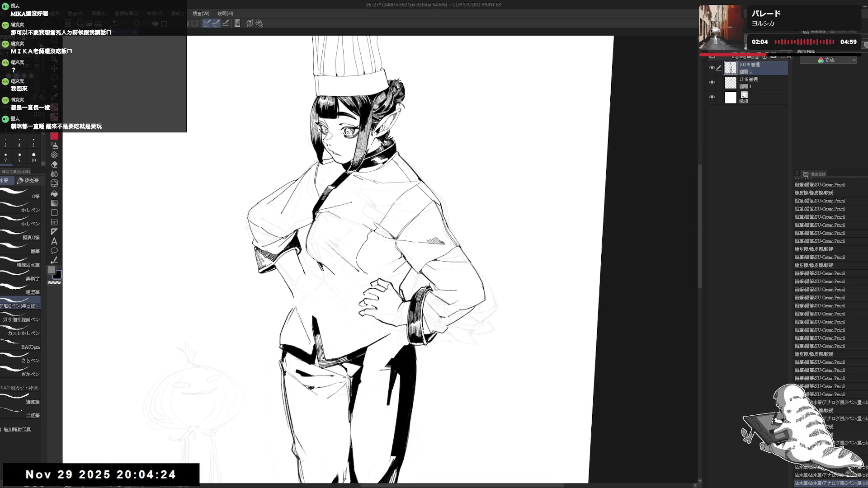
pyautogui.hotkey('ctrl', '0')
# Erase a stray mark and ink a small fold on the jacket
pyautogui.scroll(-1, 452, 197)
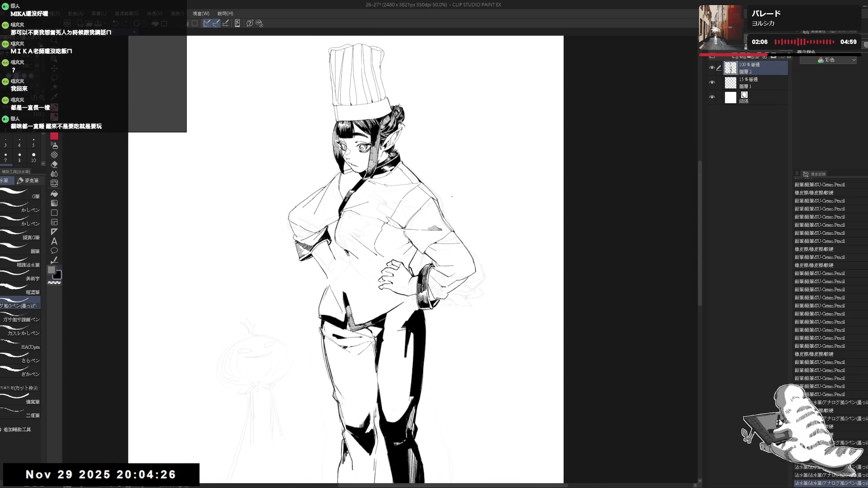
pyautogui.scroll(1, 453, 196)
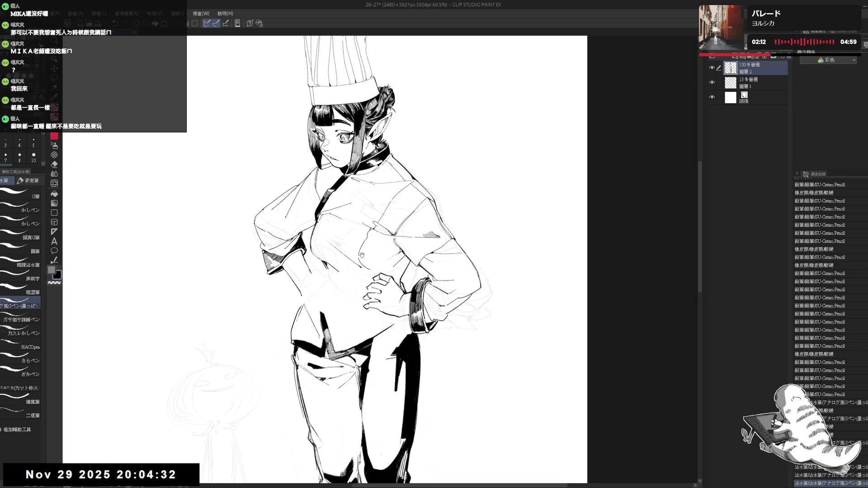
pyautogui.moveTo(362, 256); pyautogui.dragTo(376, 280)
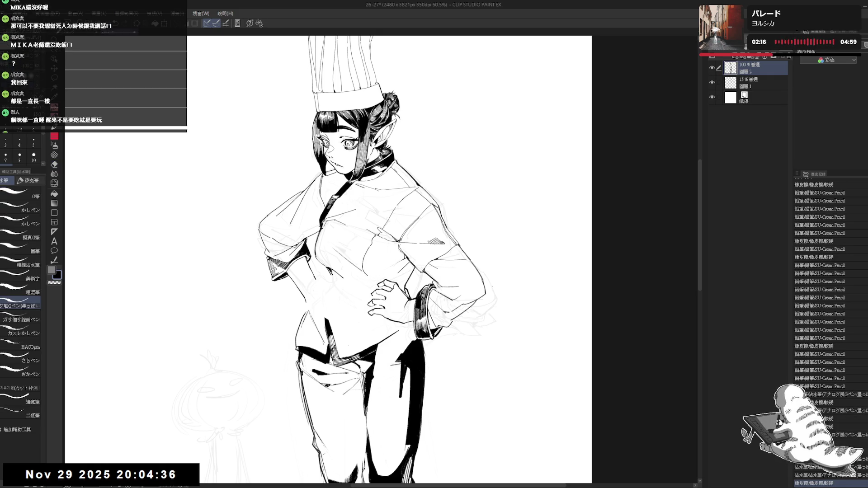
pyautogui.moveTo(342, 248)
pyautogui.mouseDown()
pyautogui.moveTo(360, 282)
pyautogui.moveTo(341, 270)
pyautogui.moveTo(349, 281)
pyautogui.mouseUp()
pyautogui.press('e')
pyautogui.press('p')
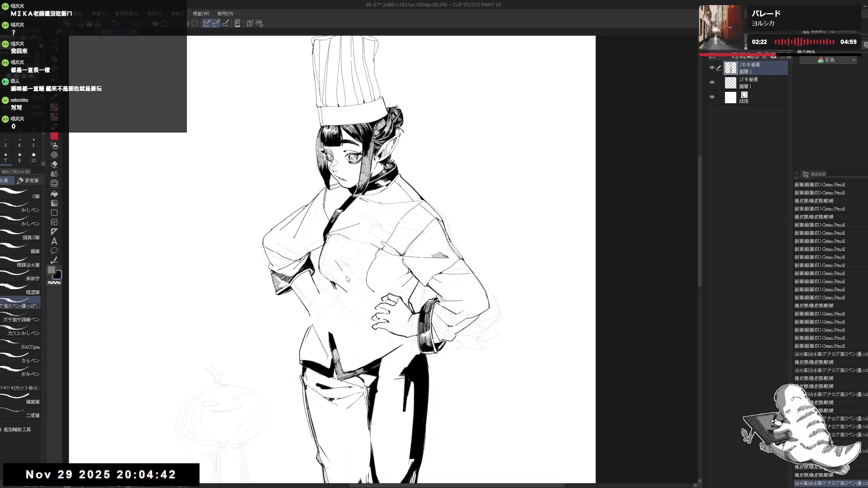
# Clean up bits of line on the torso, undoing an extra jacket stroke
pyautogui.press('e')
pyautogui.moveTo(327, 240); pyautogui.dragTo(331, 244)
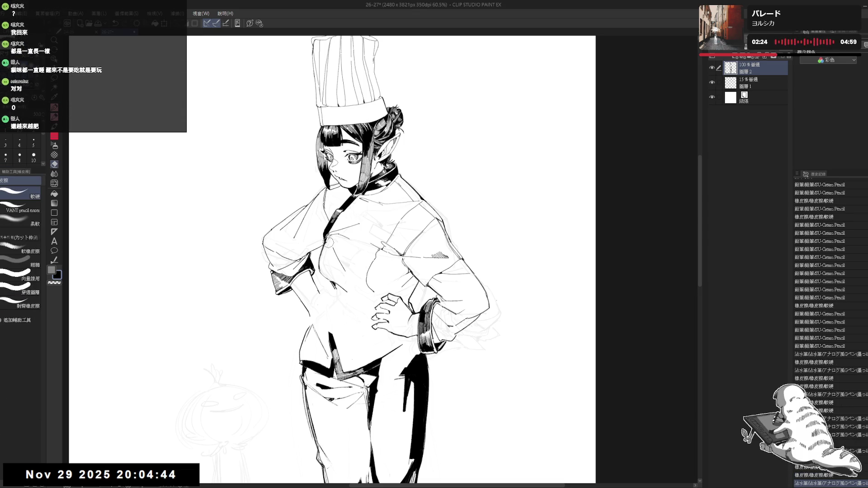
pyautogui.press('p')
pyautogui.moveTo(351, 278); pyautogui.dragTo(354, 280)
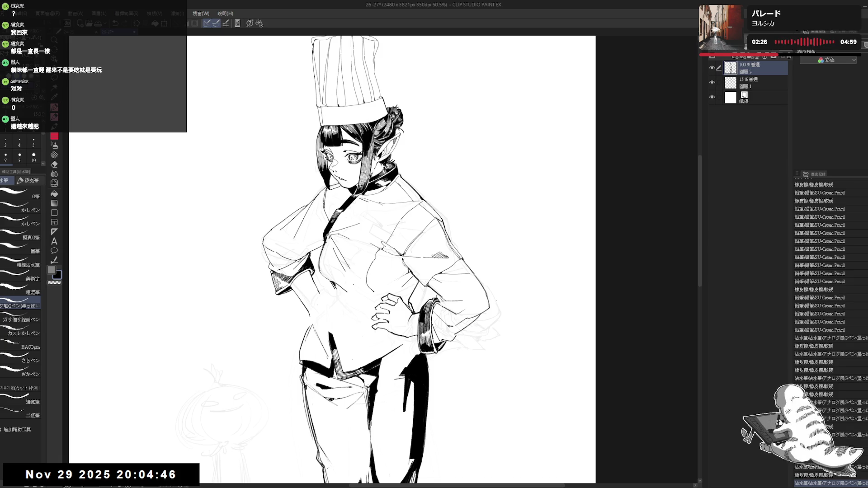
pyautogui.hotkey('ctrl', 'z')
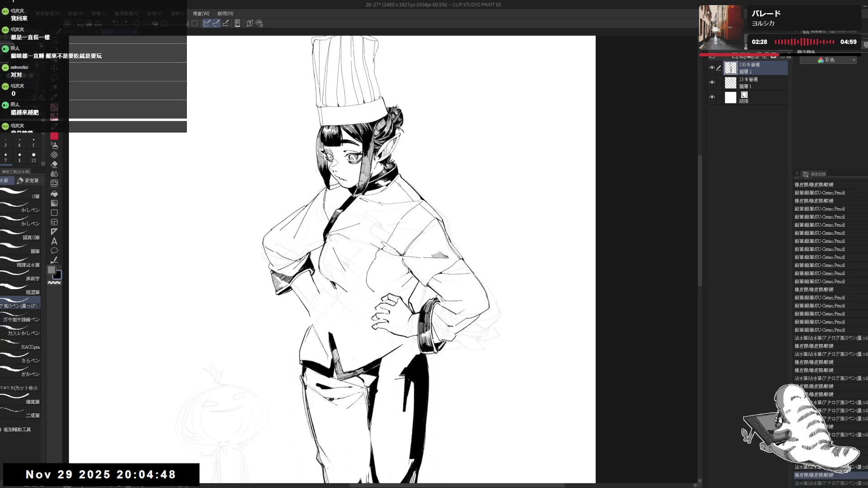
pyautogui.press('e')
pyautogui.moveTo(337, 251)
pyautogui.mouseDown()
pyautogui.moveTo(332, 271)
pyautogui.moveTo(340, 274)
pyautogui.mouseUp()
pyautogui.press('p')
# Ink short crease strokes down the torso
pyautogui.hotkey('ctrl', 'z')
pyautogui.hotkey('ctrl', 'z')
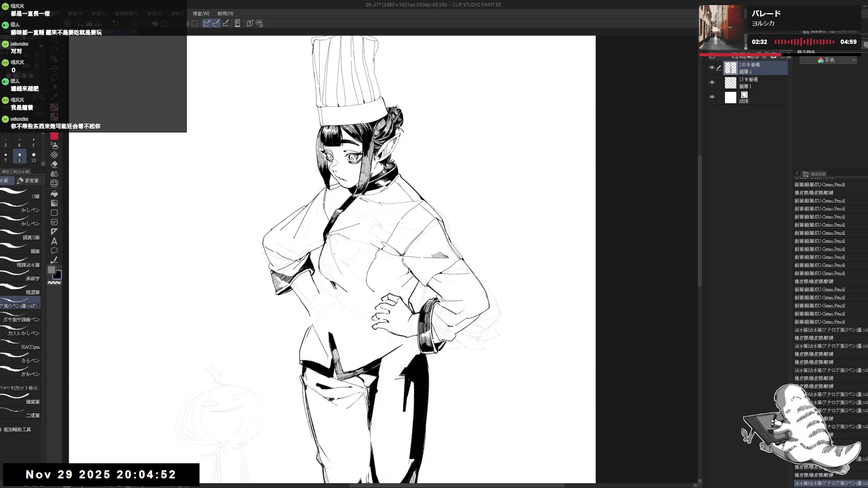
pyautogui.hotkey('ctrl', 'z')
pyautogui.moveTo(332, 240); pyautogui.dragTo(349, 286)
pyautogui.hotkey('ctrl', 'z')
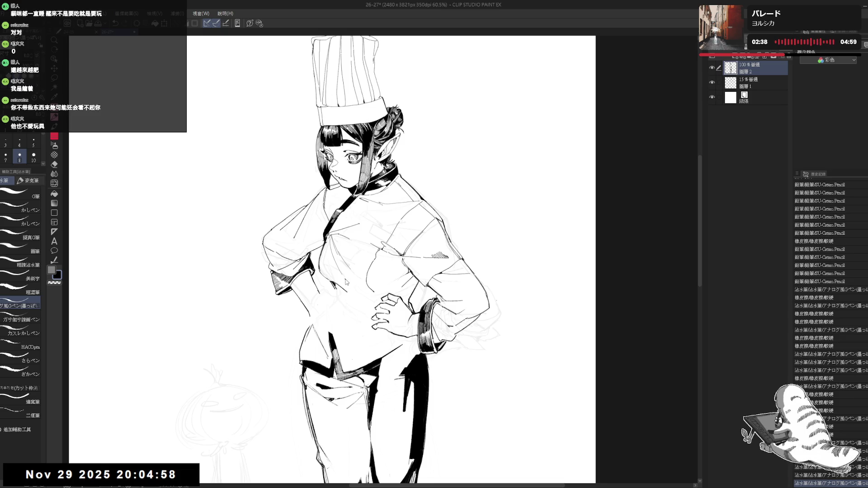
pyautogui.moveTo(337, 253); pyautogui.dragTo(348, 281)
pyautogui.moveTo(345, 278); pyautogui.dragTo(350, 290)
# Add hatch strokes and a small solid black shadow on the jacket
pyautogui.moveTo(452, 136); pyautogui.dragTo(480, 168)
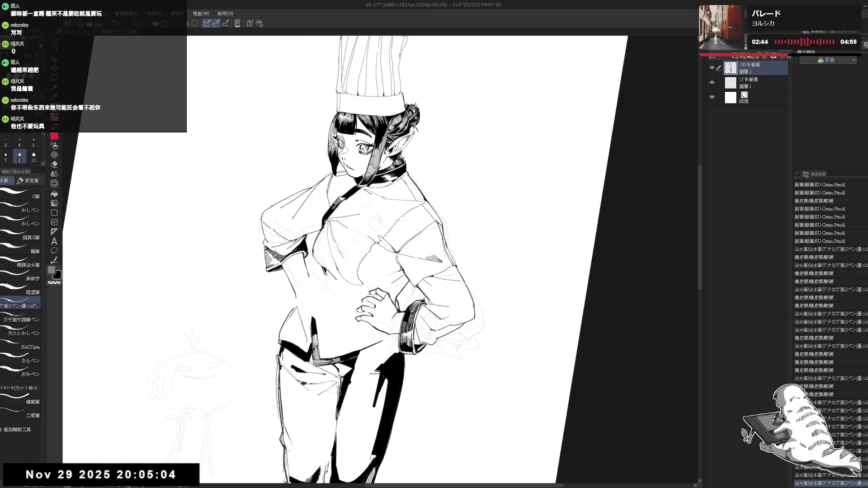
pyautogui.moveTo(322, 197); pyautogui.dragTo(332, 205)
pyautogui.moveTo(407, 226); pyautogui.dragTo(414, 231)
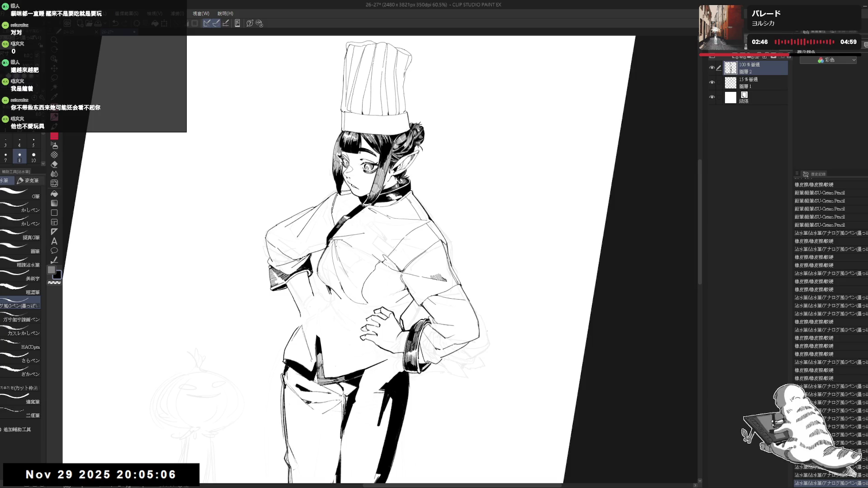
pyautogui.moveTo(385, 398)
pyautogui.mouseDown()
pyautogui.moveTo(407, 407)
pyautogui.moveTo(393, 407)
pyautogui.mouseUp()
pyautogui.click(394, 407)
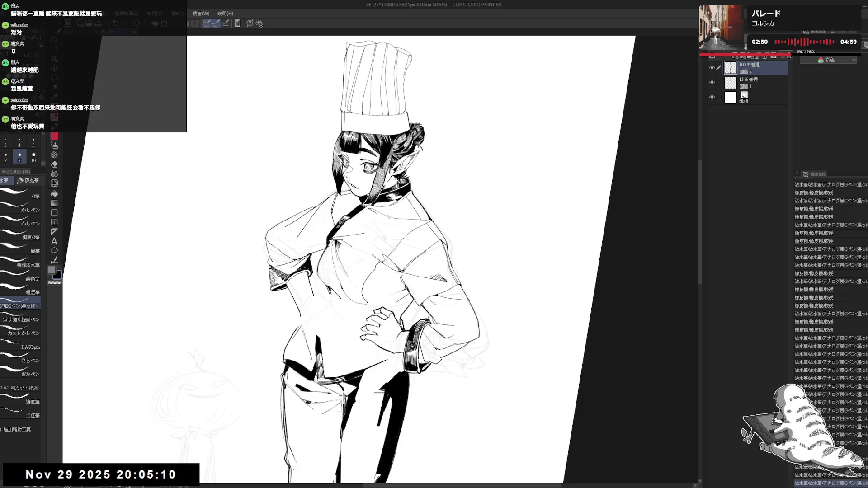
pyautogui.moveTo(394, 227); pyautogui.dragTo(377, 212)
# Try small ink strokes on the hand at a tilted angle, undoing stray ones
pyautogui.scroll(-2, 380, 211)
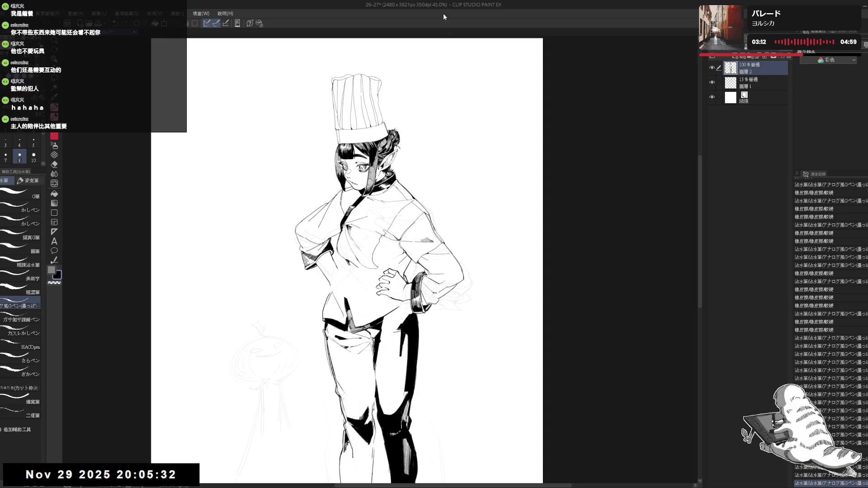
pyautogui.press('r')
pyautogui.moveTo(479, 27)
pyautogui.mouseDown()
pyautogui.moveTo(610, 113)
pyautogui.moveTo(643, 149)
pyautogui.mouseUp()
pyautogui.press('p')
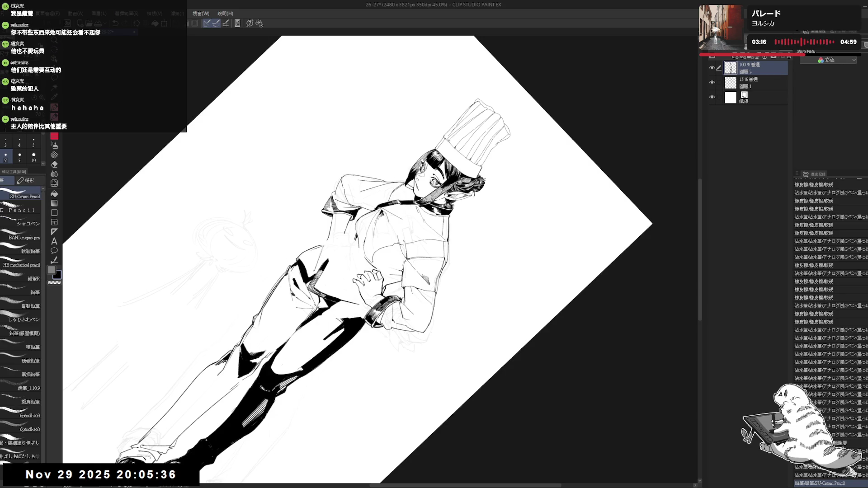
pyautogui.hotkey('ctrl', 'z')
pyautogui.press('p')
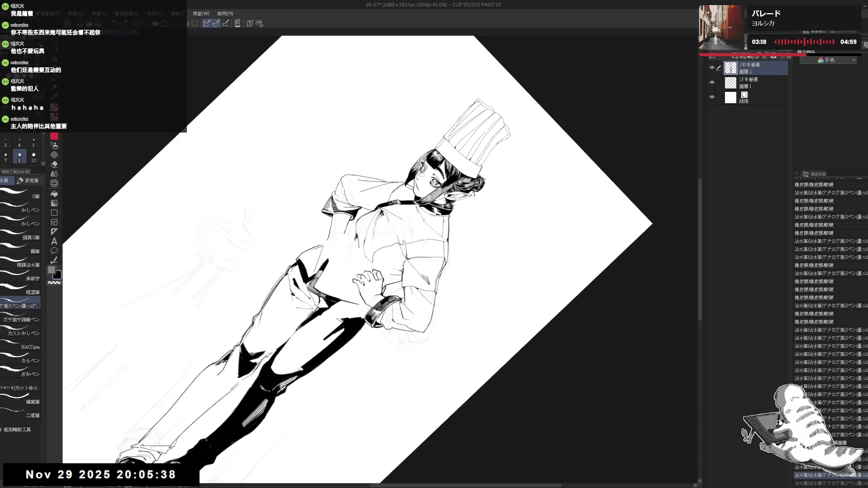
pyautogui.moveTo(366, 258); pyautogui.dragTo(376, 269)
pyautogui.hotkey('ctrl', 'z')
pyautogui.hotkey('ctrl', 'z')
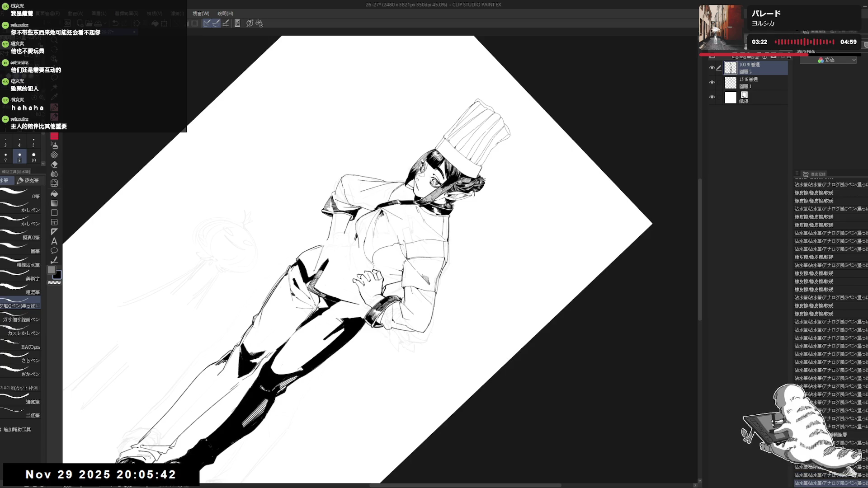
# Erase stray ink near the hand while rotating the canvas about 40°
pyautogui.hotkey('ctrl', '@')
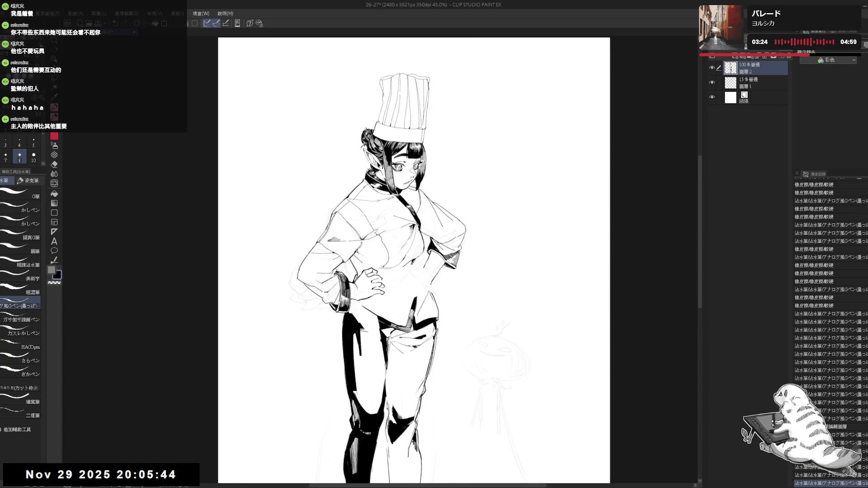
pyautogui.scroll(2, 380, 263)
pyautogui.press('e')
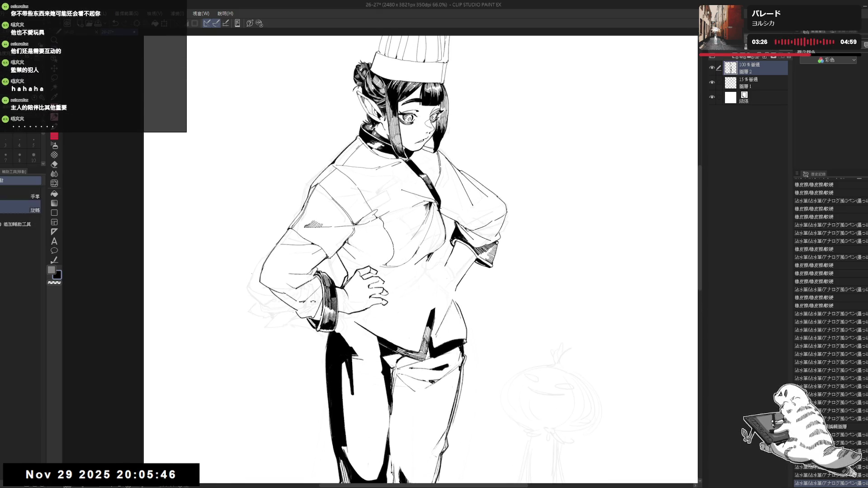
pyautogui.moveTo(381, 263); pyautogui.dragTo(343, 274)
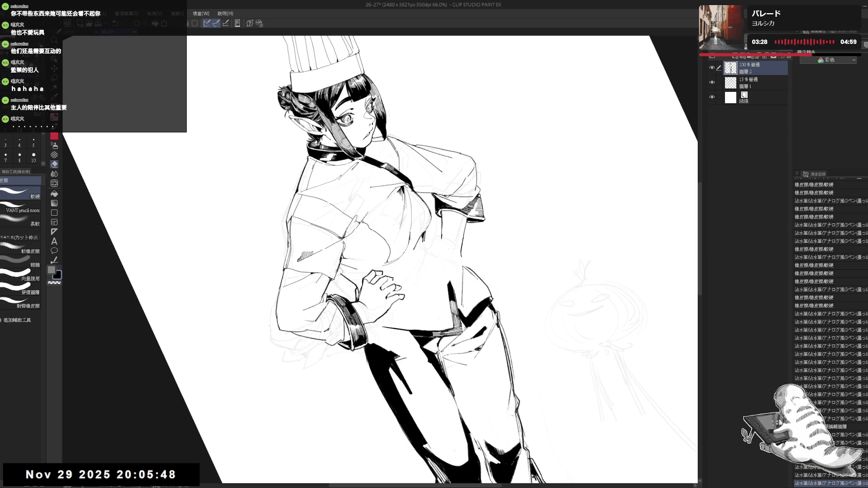
pyautogui.press('r')
pyautogui.moveTo(340, 274)
pyautogui.mouseDown()
pyautogui.moveTo(341, 244)
pyautogui.moveTo(353, 307)
pyautogui.moveTo(380, 326)
pyautogui.moveTo(407, 317)
pyautogui.mouseUp()
pyautogui.press('e')
pyautogui.press('r')
pyautogui.press('p')
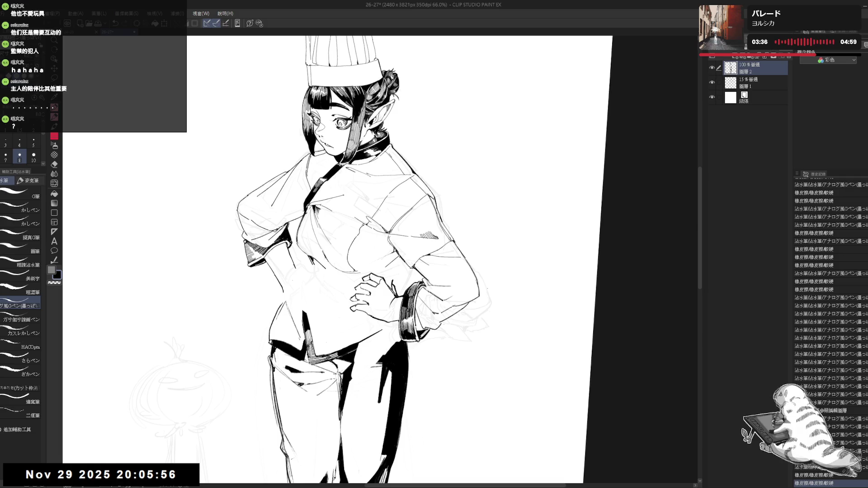
# Add short ink touches at the wrist cuff, undoing the stray ones
pyautogui.moveTo(398, 257); pyautogui.dragTo(398, 269)
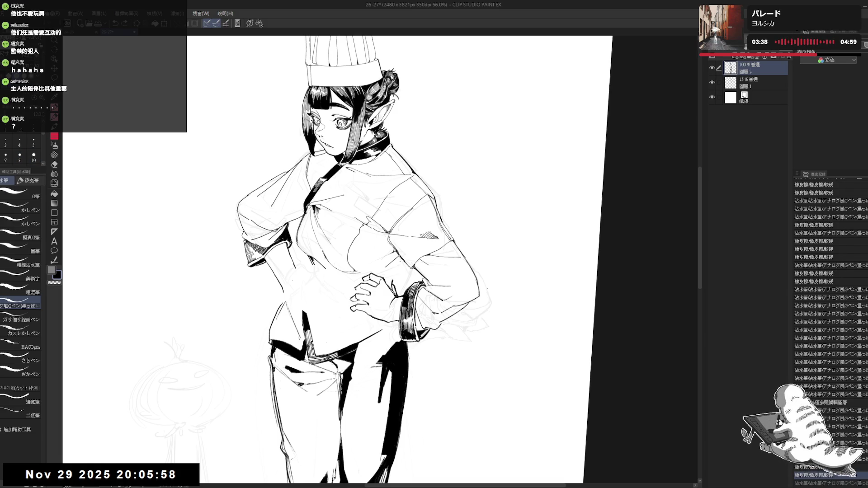
pyautogui.moveTo(397, 269)
pyautogui.mouseDown()
pyautogui.moveTo(397, 280)
pyautogui.moveTo(399, 272)
pyautogui.mouseUp()
pyautogui.hotkey('ctrl', 'z')
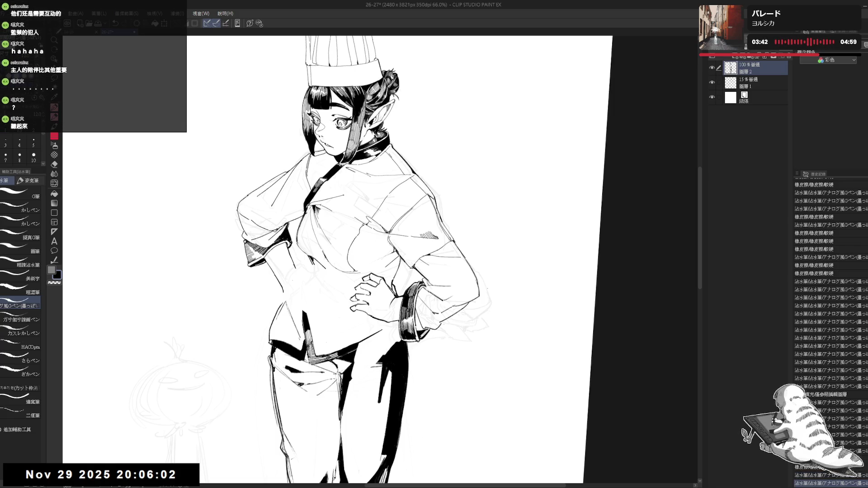
pyautogui.hotkey('ctrl', '@')
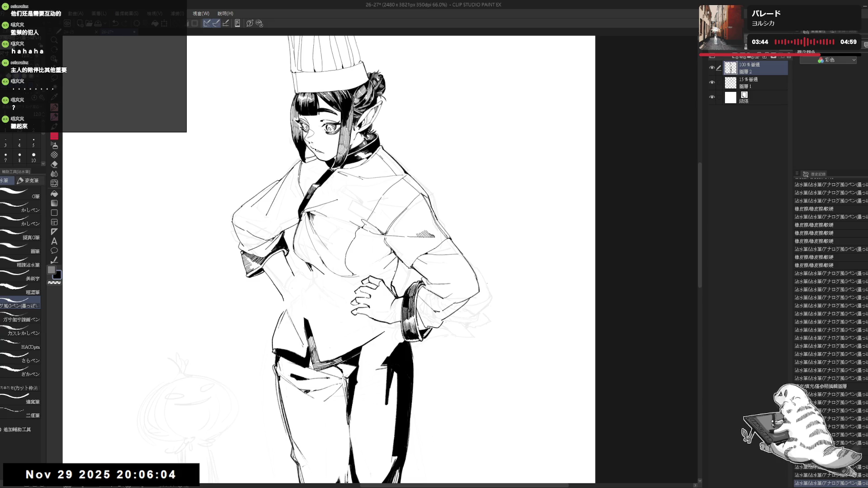
pyautogui.moveTo(396, 259)
pyautogui.mouseDown()
pyautogui.moveTo(396, 281)
pyautogui.moveTo(374, 246)
pyautogui.mouseUp()
pyautogui.hotkey('ctrl', 'z')
pyautogui.scroll(-3, 374, 247)
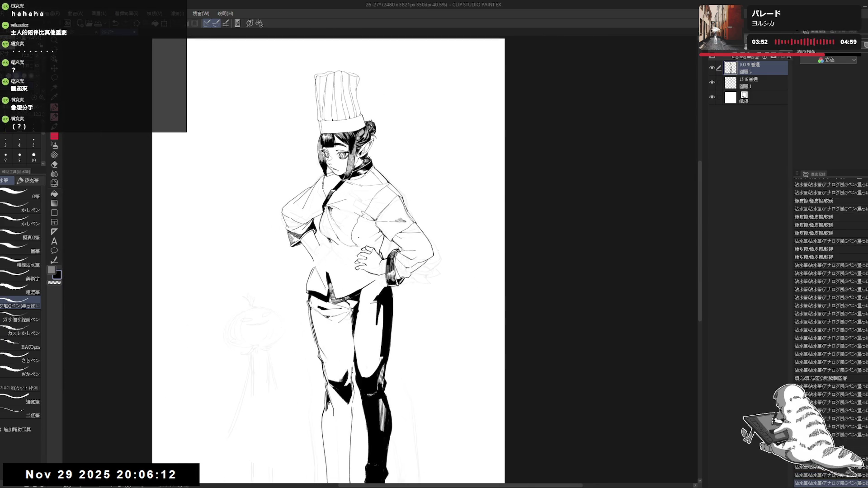
pyautogui.moveTo(364, 291)
pyautogui.mouseDown()
pyautogui.moveTo(370, 315)
pyautogui.moveTo(407, 294)
pyautogui.mouseUp()
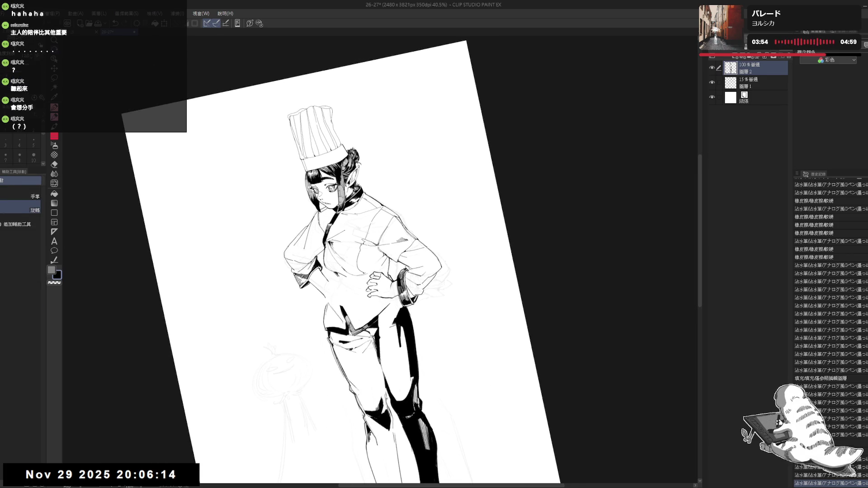
pyautogui.press('p')
pyautogui.hotkey('ctrl', '@')
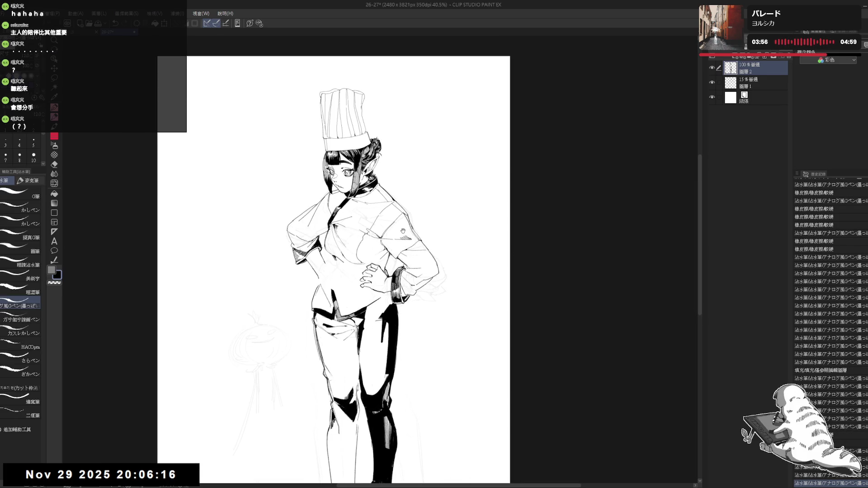
pyautogui.scroll(-2, 357, 294)
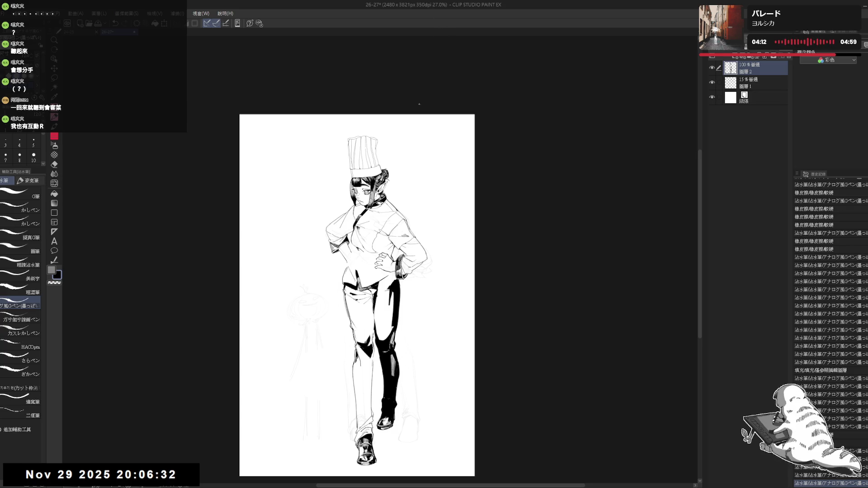
pyautogui.scroll(1, 383, 224)
pyautogui.scroll(1, 386, 225)
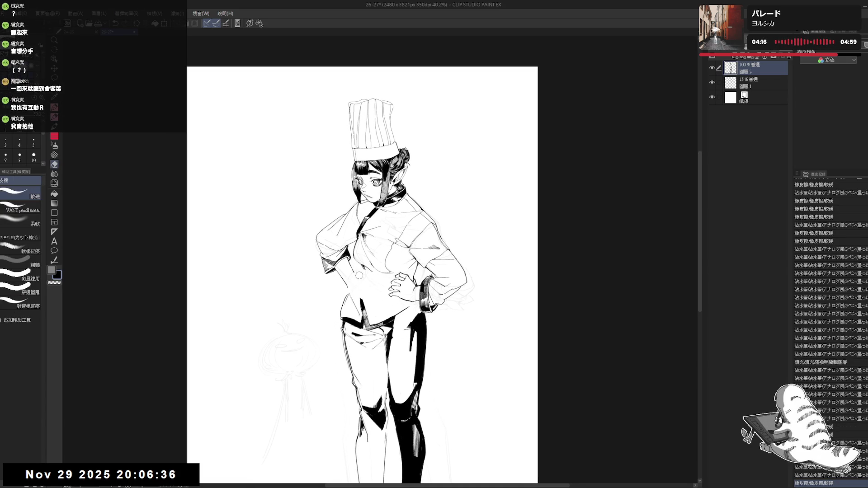
pyautogui.press('p')
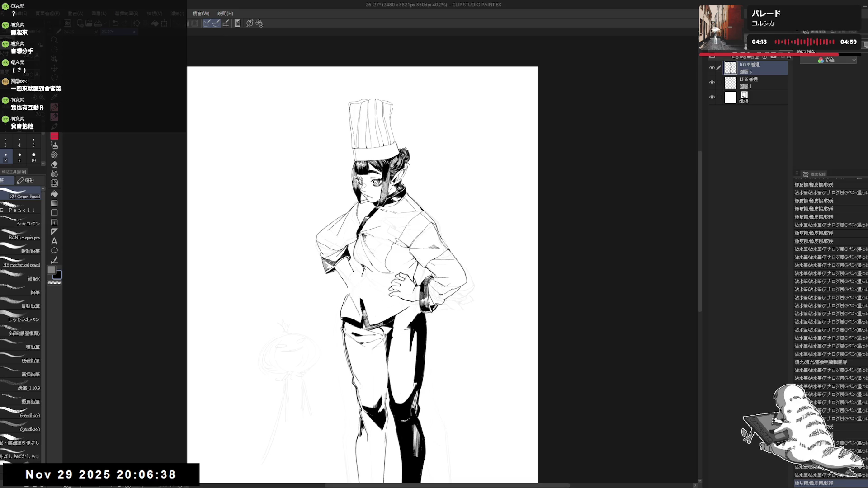
pyautogui.moveTo(369, 268); pyautogui.dragTo(370, 275)
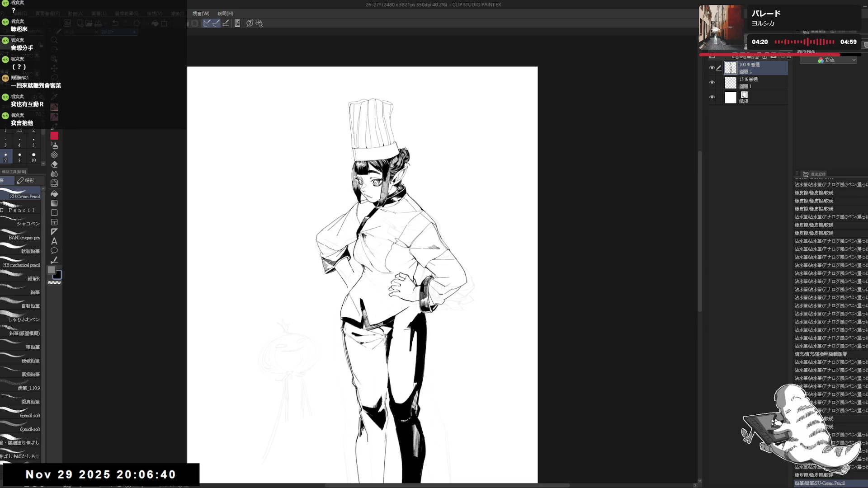
pyautogui.hotkey('ctrl', 'z')
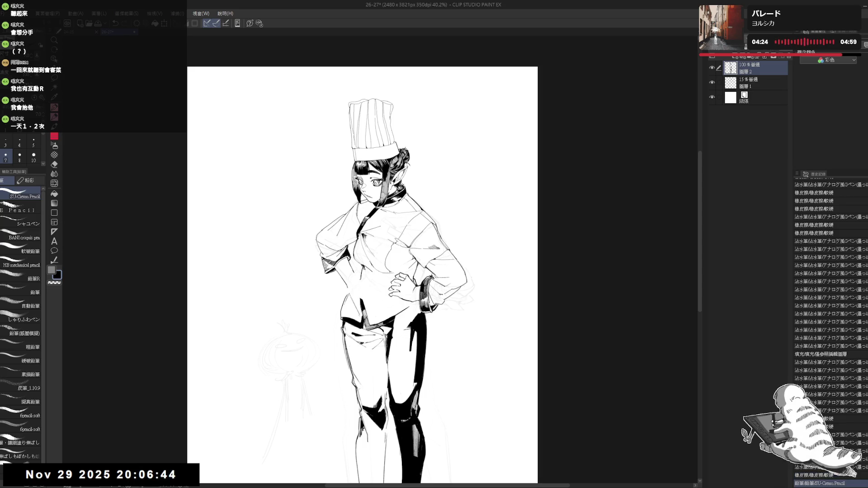
# Erase a small spot by the right hand and add a pencil stroke
pyautogui.moveTo(320, 389); pyautogui.dragTo(323, 309)
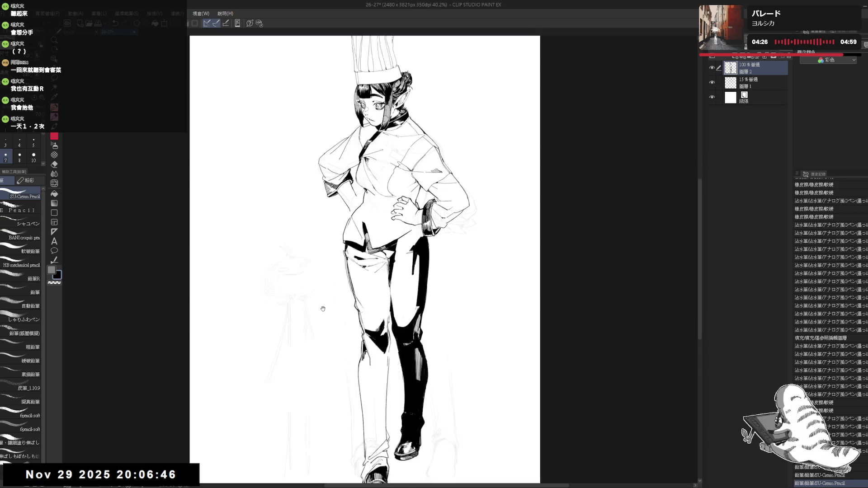
pyautogui.scroll(3, 323, 309)
pyautogui.press('e')
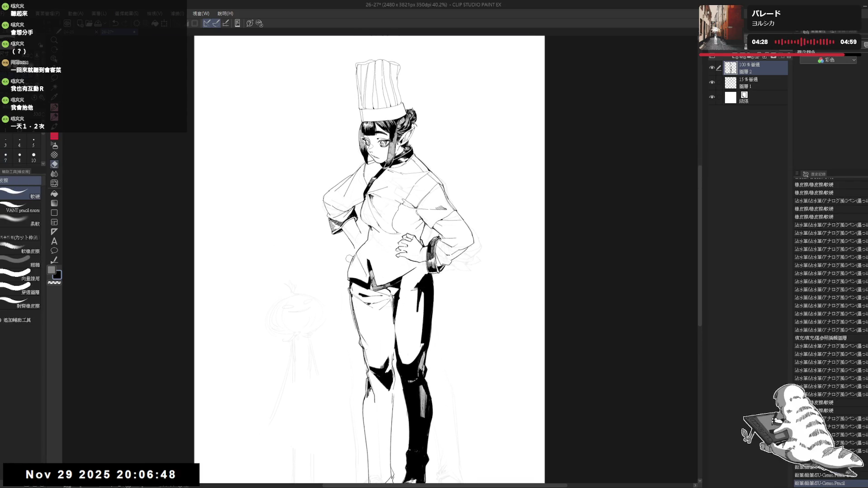
pyautogui.click(350, 258)
pyautogui.press('p')
pyautogui.scroll(1, 349, 258)
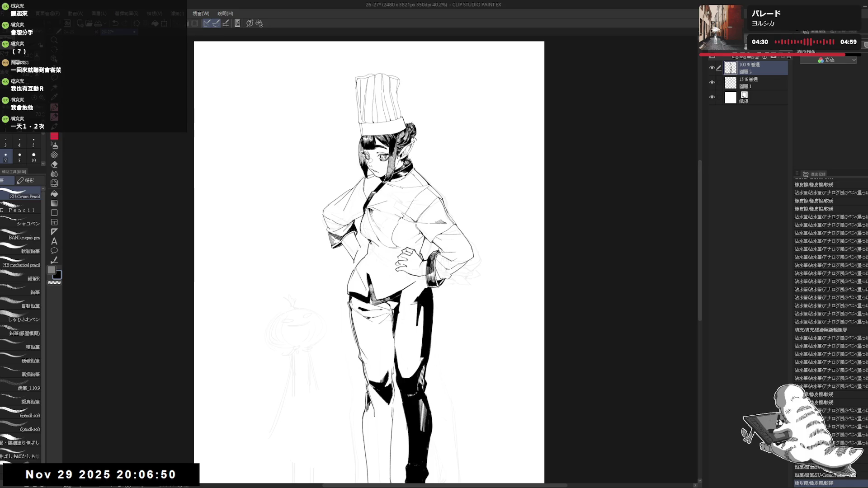
pyautogui.moveTo(355, 267); pyautogui.dragTo(362, 276)
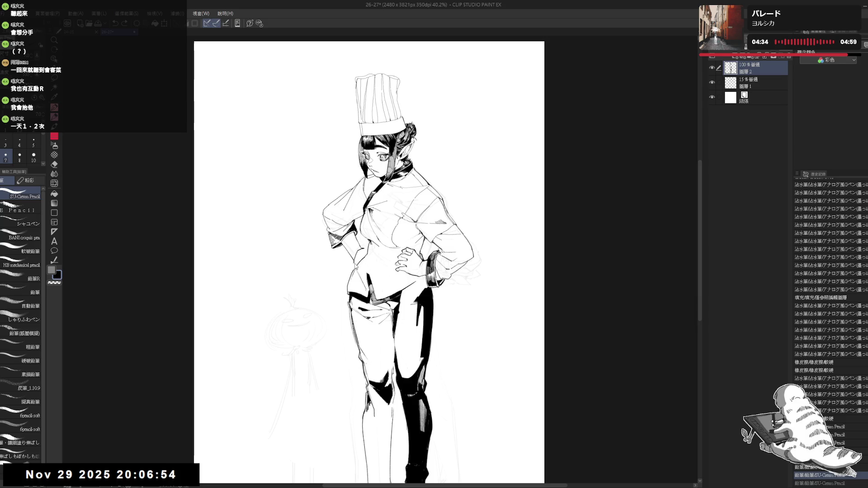
# Erase lines near the waist and redraw them with small pencil strokes
pyautogui.press('e')
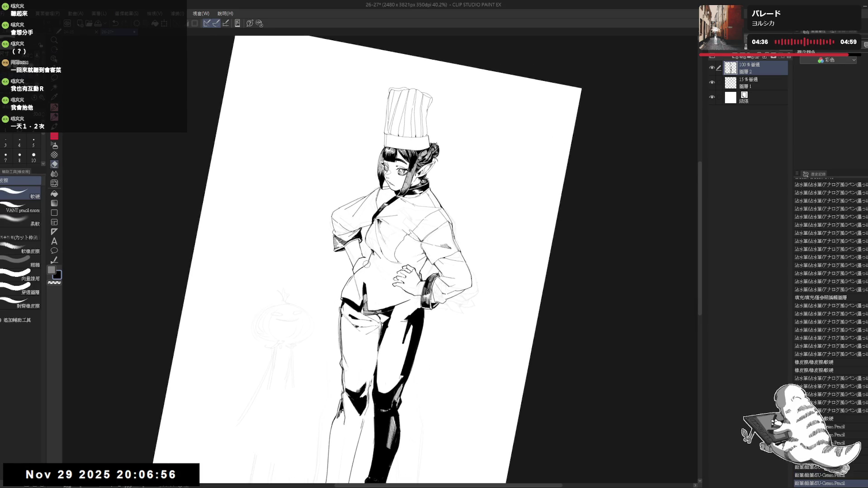
pyautogui.moveTo(364, 259); pyautogui.dragTo(370, 267)
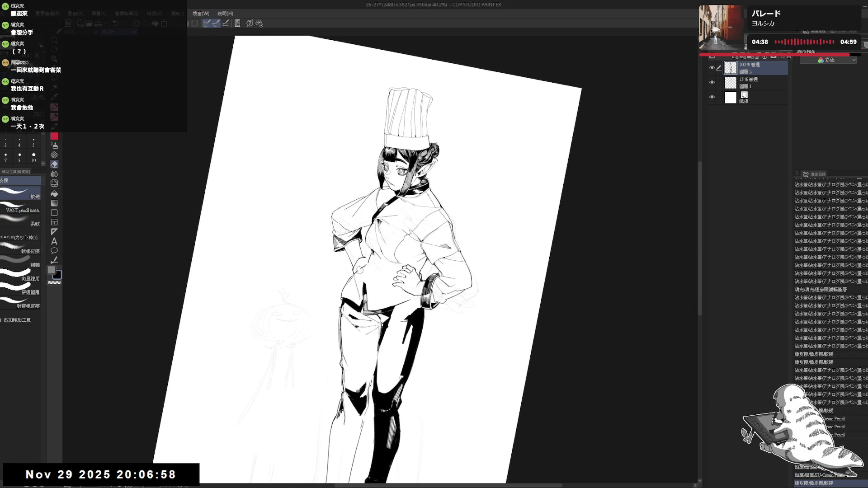
pyautogui.press('p')
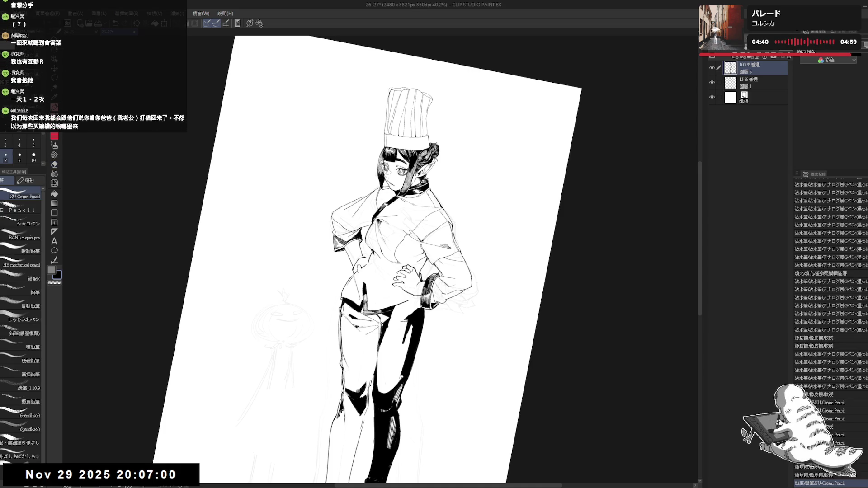
pyautogui.moveTo(356, 270); pyautogui.dragTo(361, 274)
pyautogui.press('e')
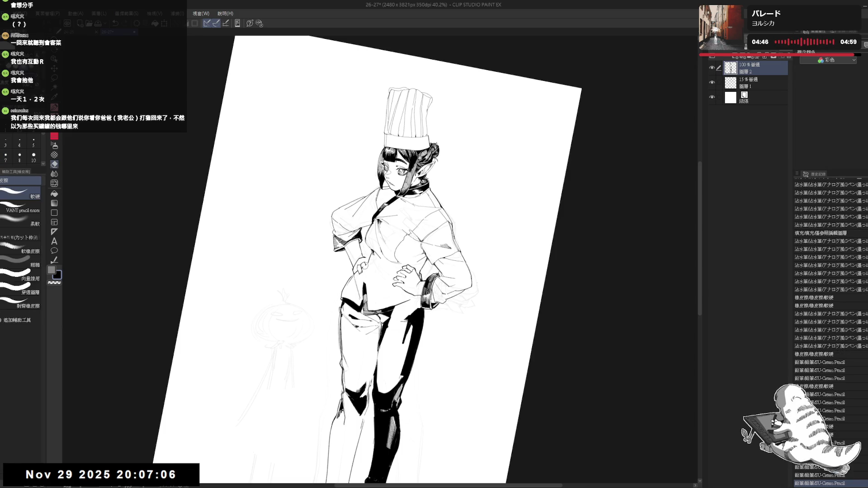
pyautogui.press('p')
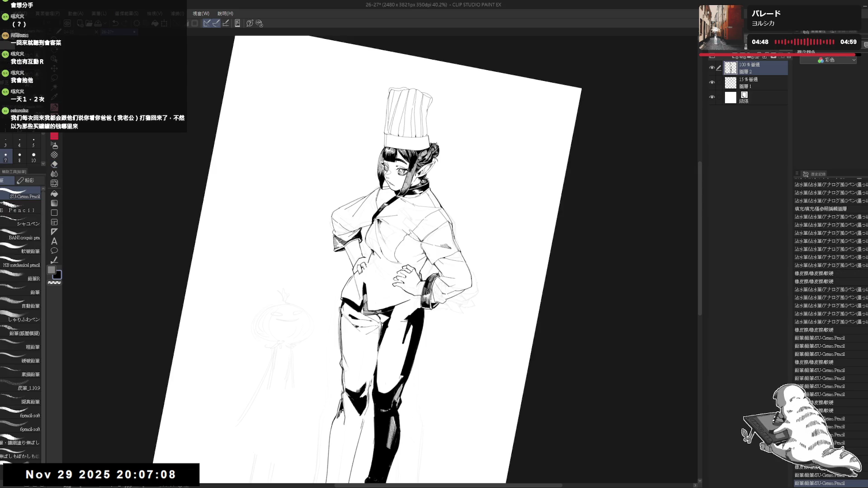
pyautogui.hotkey('ctrl', '0')
# Erase the remaining small stray marks beside the figure
pyautogui.press('e')
pyautogui.moveTo(367, 270); pyautogui.dragTo(369, 266)
pyautogui.press('p')
pyautogui.press('e')
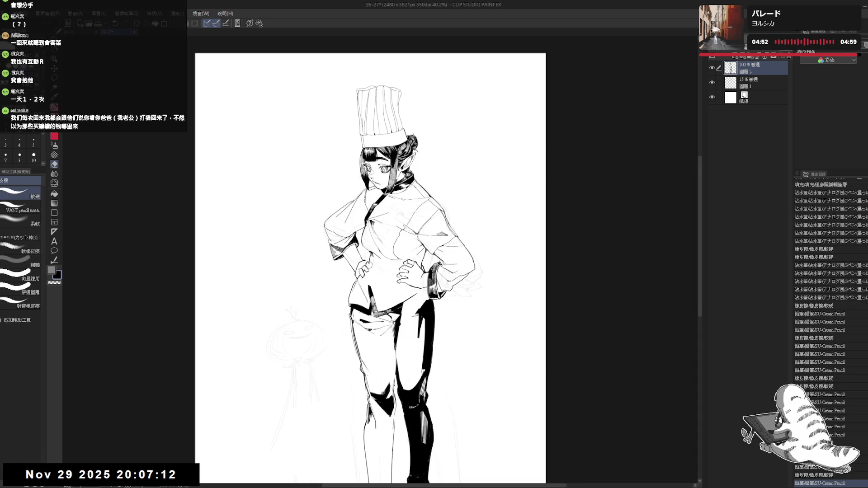
pyautogui.press('p')
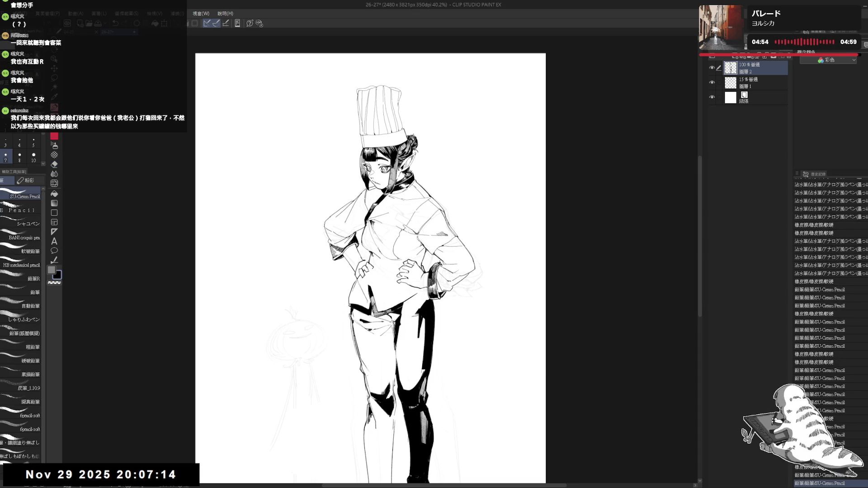
pyautogui.press('e')
pyautogui.moveTo(364, 264); pyautogui.dragTo(371, 264)
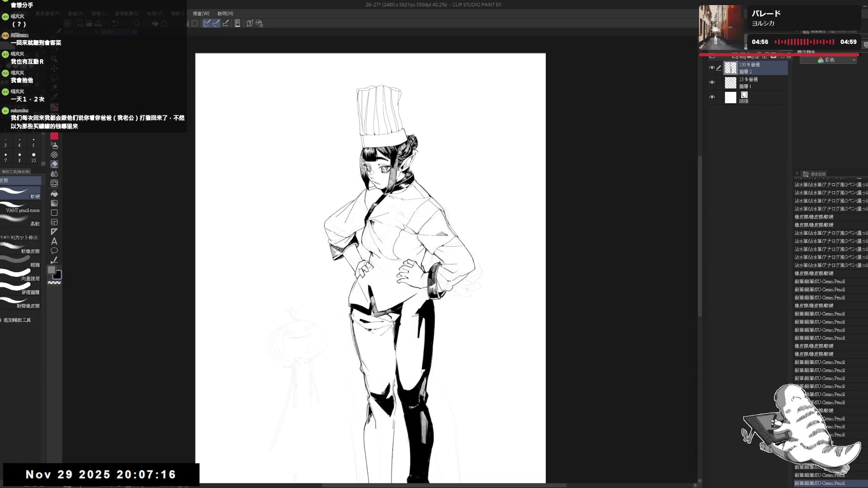
pyautogui.press('p')
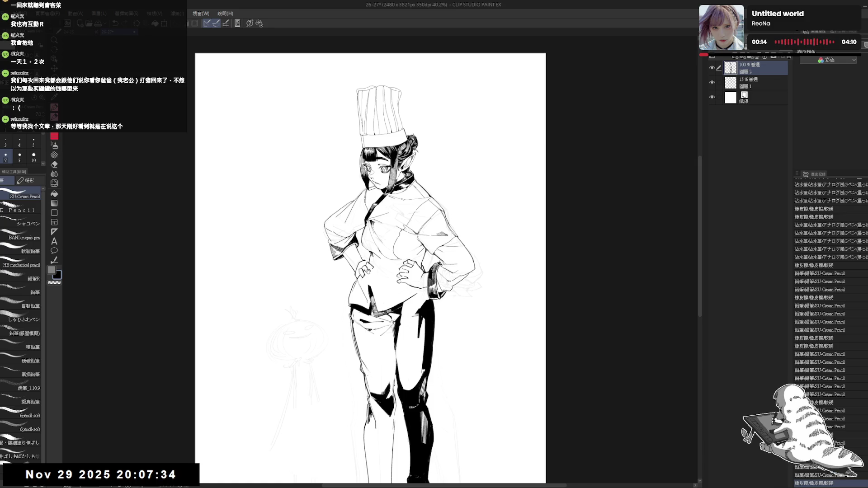
# Erase small spots near the hip hand and redraw them with light pencil strokes
pyautogui.moveTo(366, 270); pyautogui.dragTo(407, 289)
pyautogui.press('e')
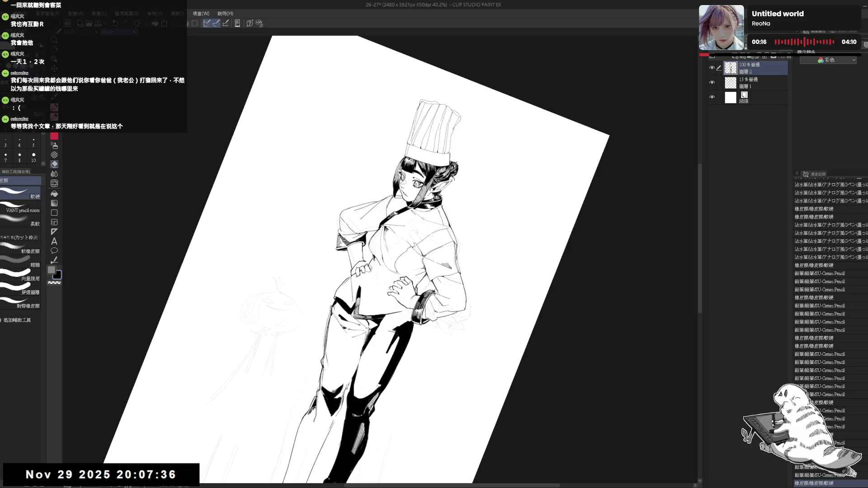
pyautogui.moveTo(365, 267); pyautogui.dragTo(373, 271)
pyautogui.press('p')
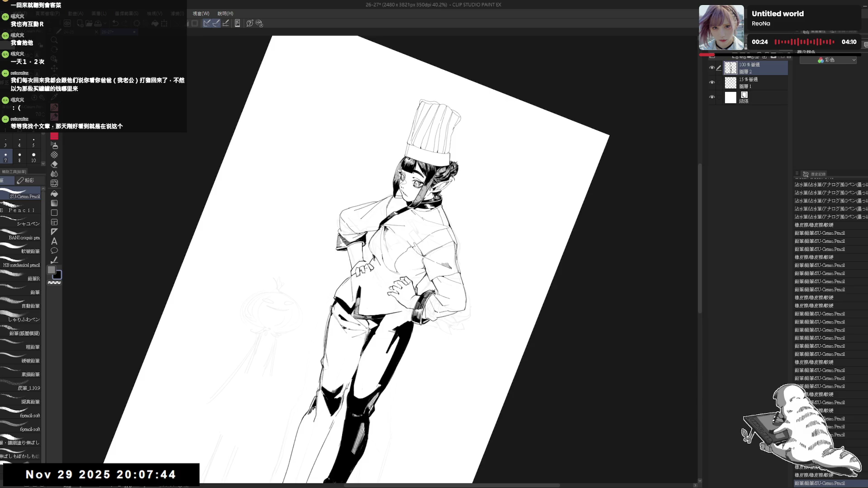
pyautogui.moveTo(368, 264); pyautogui.dragTo(373, 271)
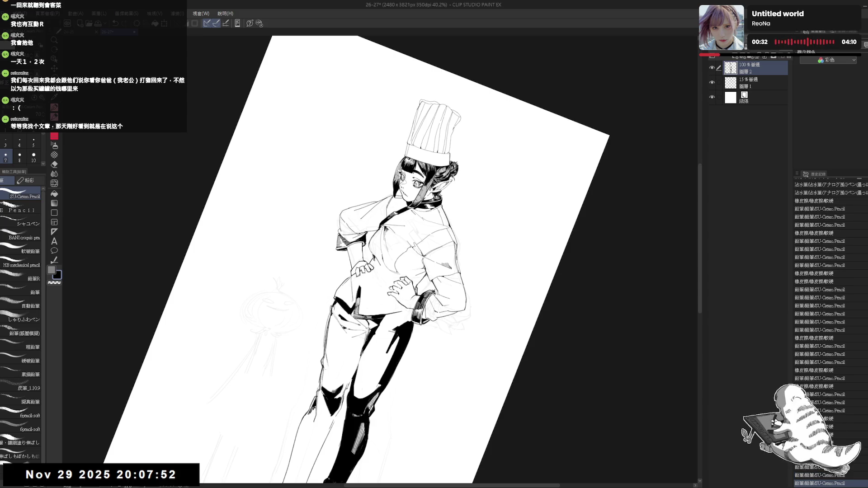
pyautogui.press('e')
pyautogui.moveTo(361, 261); pyautogui.dragTo(358, 262)
pyautogui.press('p')
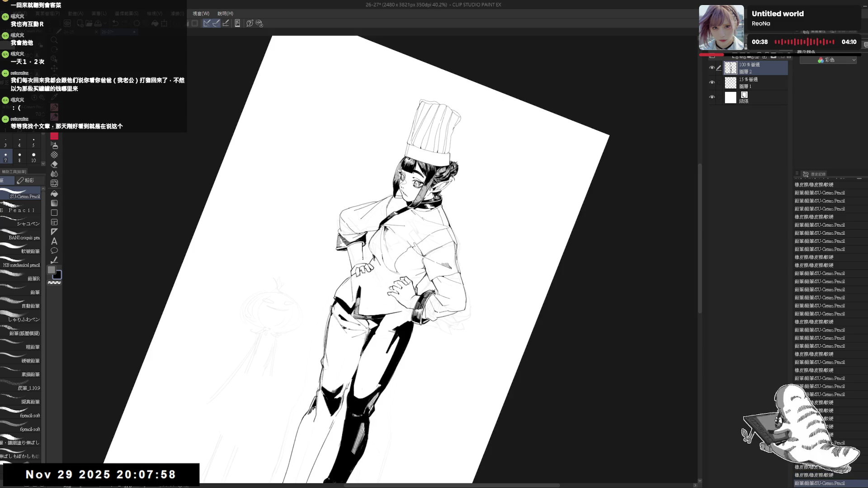
pyautogui.moveTo(364, 260); pyautogui.dragTo(365, 265)
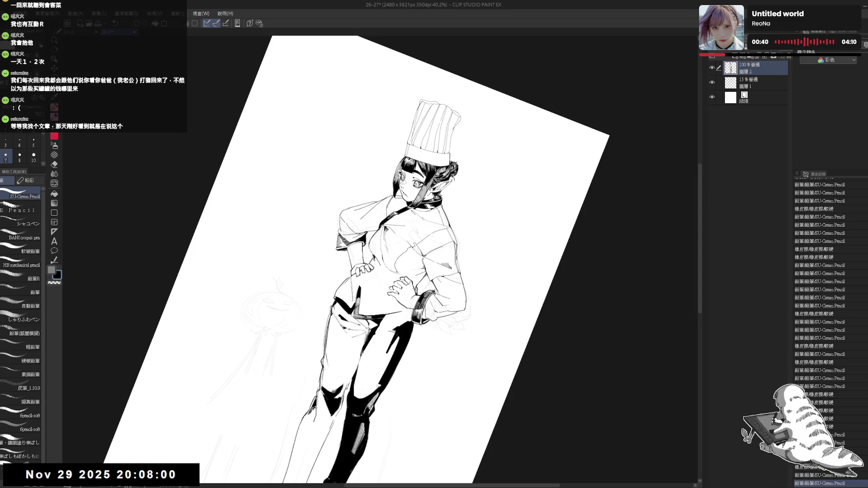
pyautogui.hotkey('ctrl', '0')
# Check the drawing mirrored, then bring the legs into view
pyautogui.press('h')
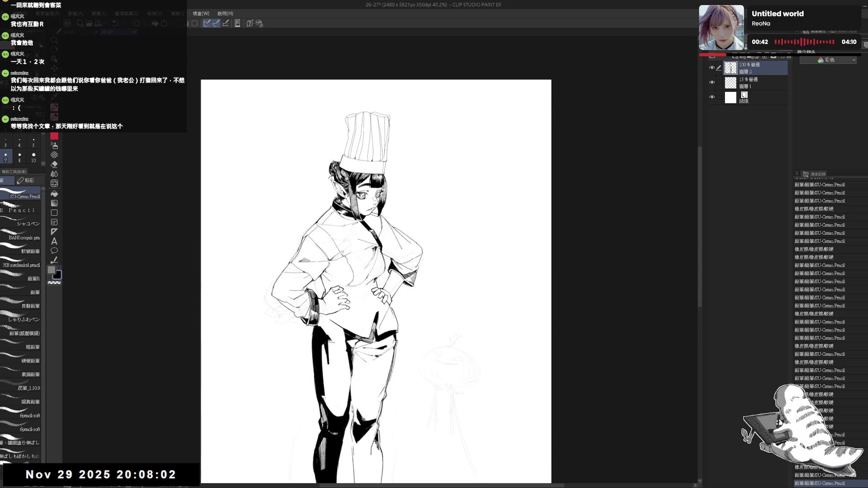
pyautogui.press('h')
pyautogui.moveTo(424, 285); pyautogui.dragTo(403, 246)
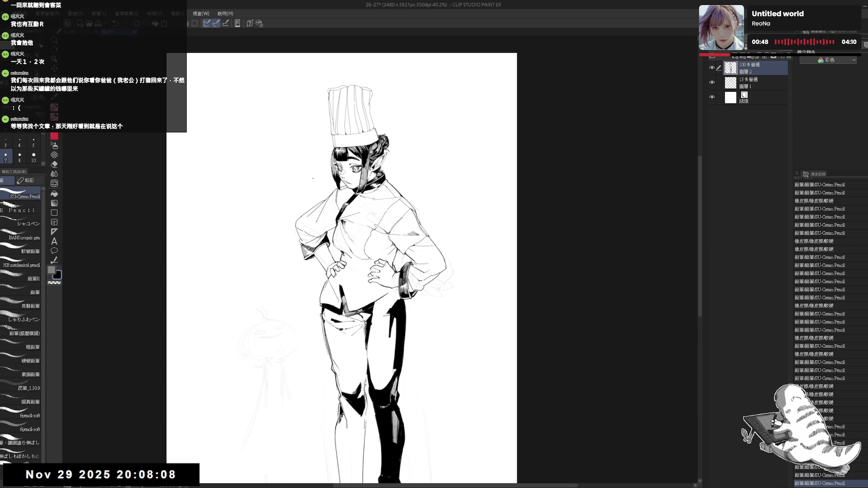
pyautogui.moveTo(354, 206)
pyautogui.mouseDown()
pyautogui.moveTo(359, 222)
pyautogui.moveTo(343, 249)
pyautogui.moveTo(350, 255)
pyautogui.mouseUp()
pyautogui.press('e')
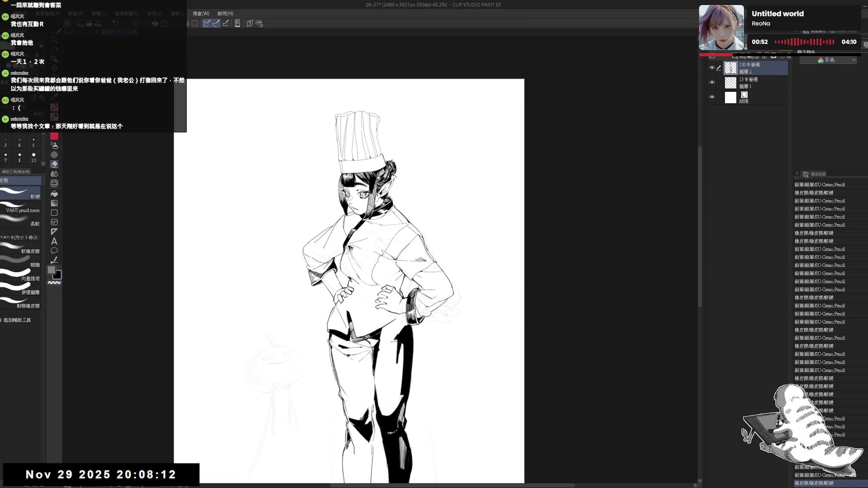
pyautogui.press('p')
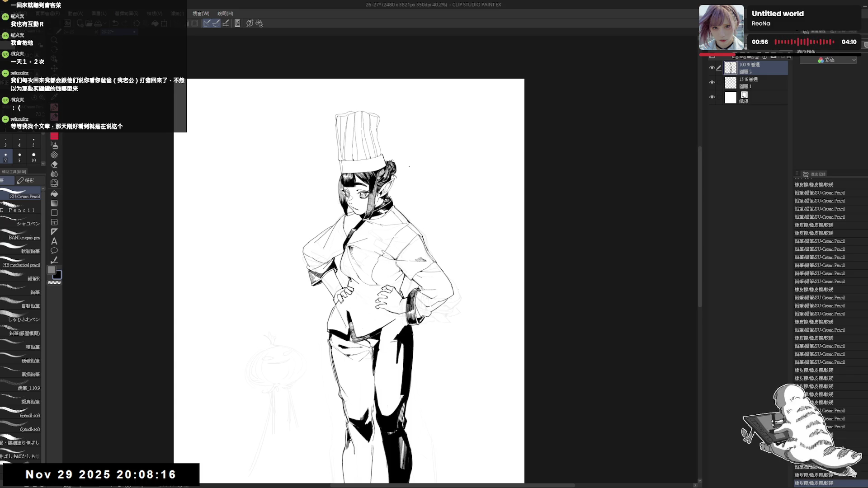
# Fill the gap between the legs below the jacket hem with solid black
pyautogui.moveTo(400, 331)
pyautogui.mouseDown()
pyautogui.moveTo(430, 312)
pyautogui.moveTo(407, 335)
pyautogui.mouseUp()
pyautogui.click(382, 318)
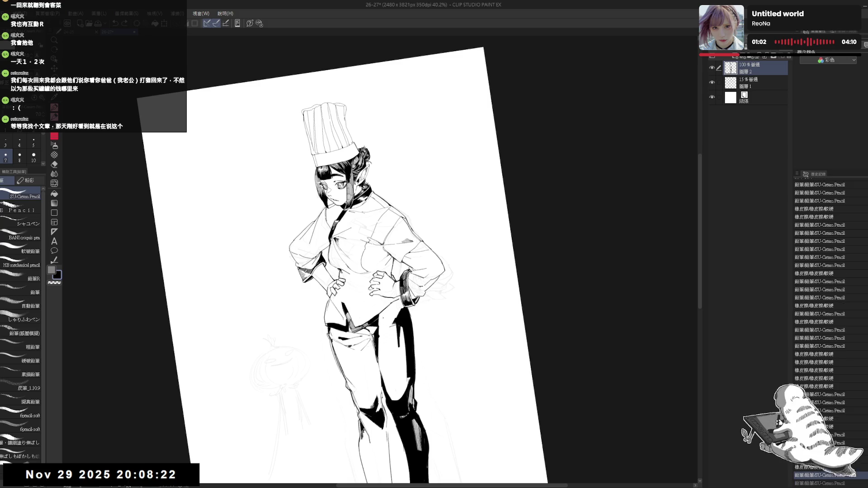
pyautogui.click(394, 316)
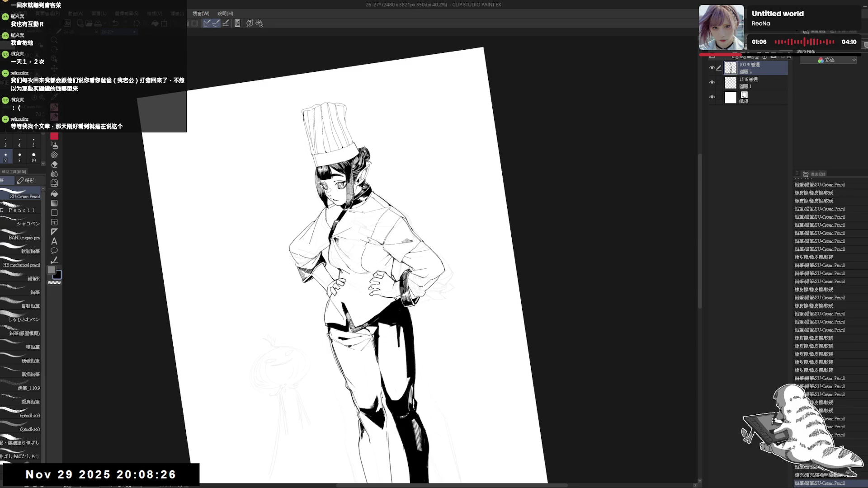
pyautogui.press('g')
pyautogui.press('@')
pyautogui.scroll(-2, 390, 368)
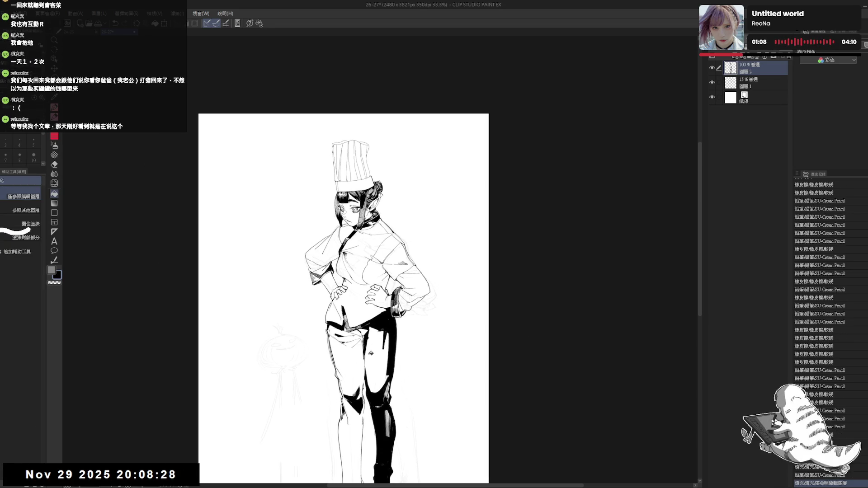
# Erase small stray strokes around the legs
pyautogui.press('e')
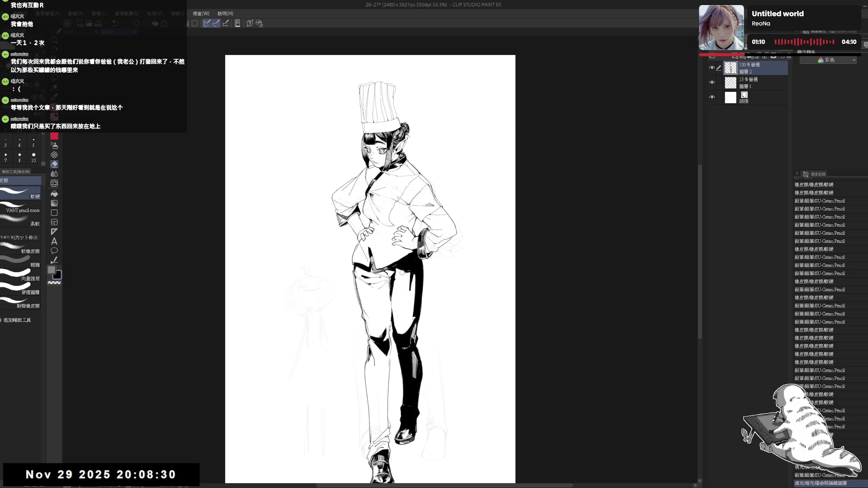
pyautogui.moveTo(401, 271); pyautogui.dragTo(409, 276)
pyautogui.press('g')
pyautogui.press('p')
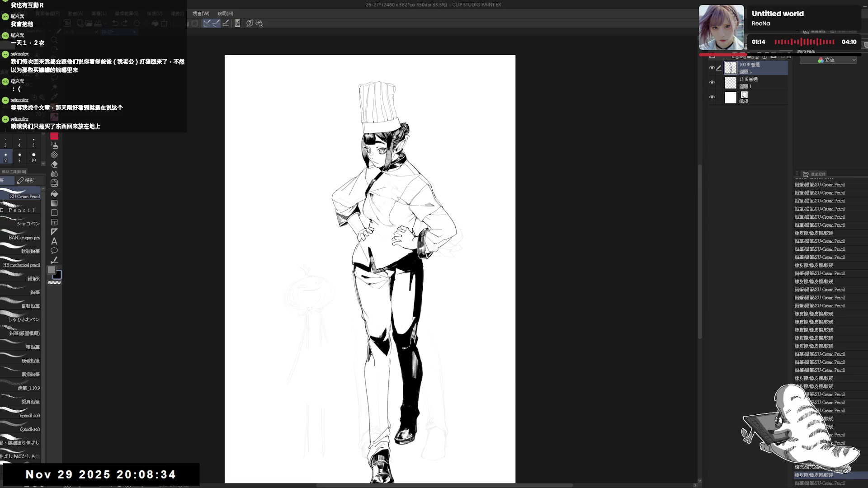
pyautogui.press('-')
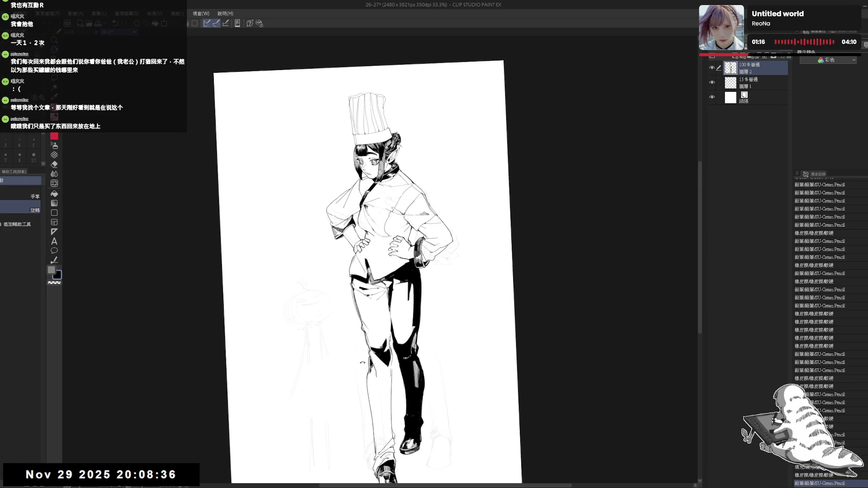
pyautogui.press('e')
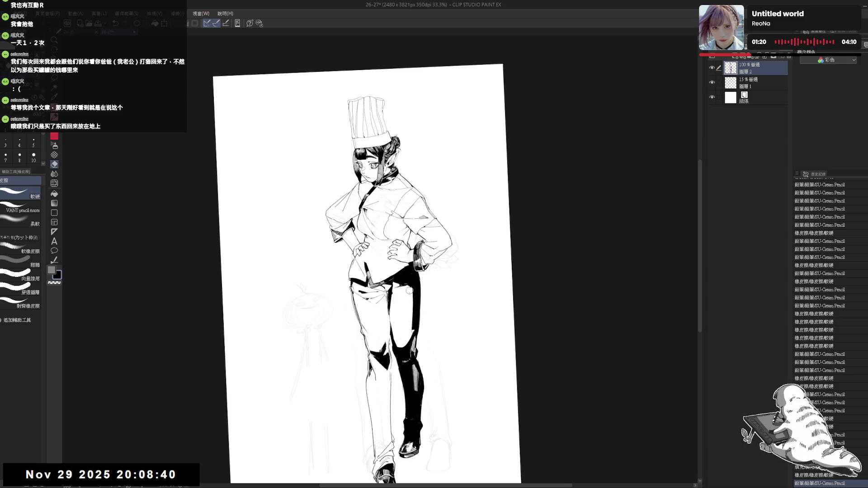
pyautogui.moveTo(408, 287); pyautogui.dragTo(393, 300)
pyautogui.press('p')
# Add a pencil stroke by the right hand and erase small bits on the thigh
pyautogui.press('e')
pyautogui.press('p')
pyautogui.moveTo(406, 256); pyautogui.dragTo(409, 259)
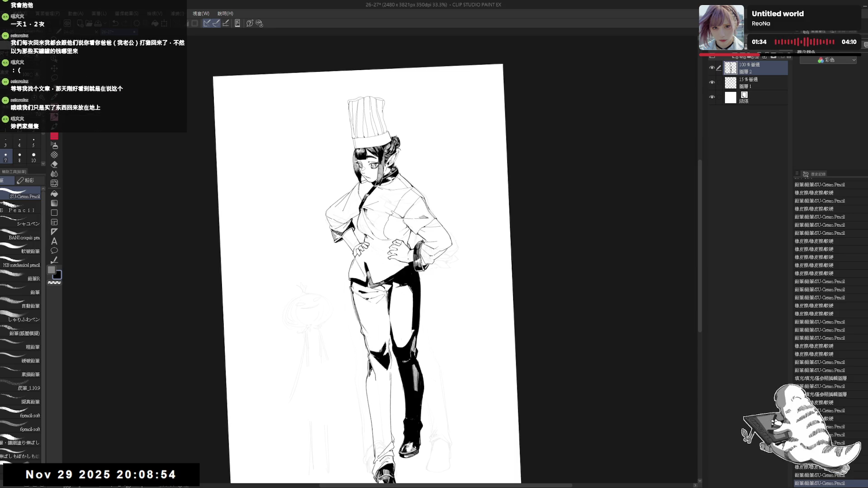
pyautogui.hotkey('ctrl', '@')
pyautogui.press('e')
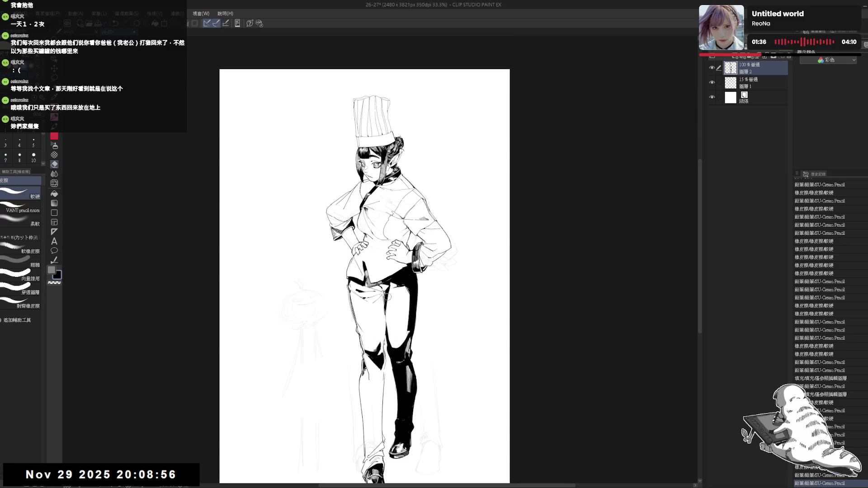
pyautogui.moveTo(388, 302); pyautogui.dragTo(385, 311)
pyautogui.press('p')
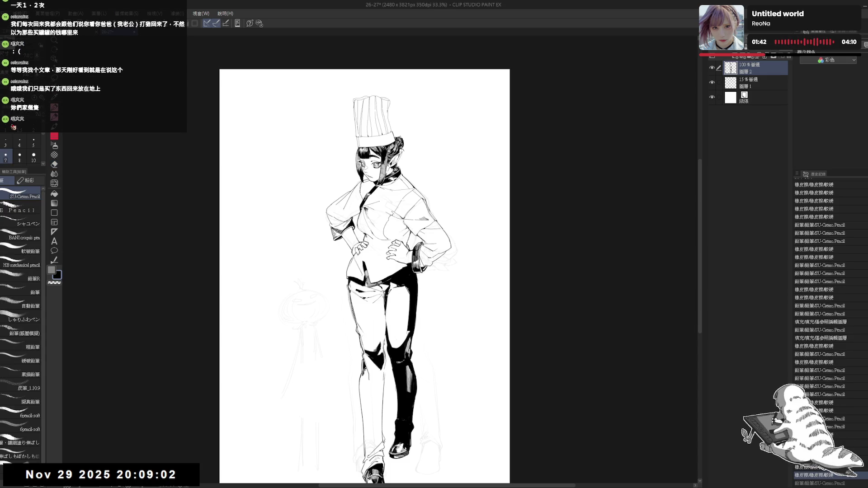
# Redo a short pencil stroke beside the hand on her hip, then mirror the view to check it
pyautogui.scroll(4, 395, 265)
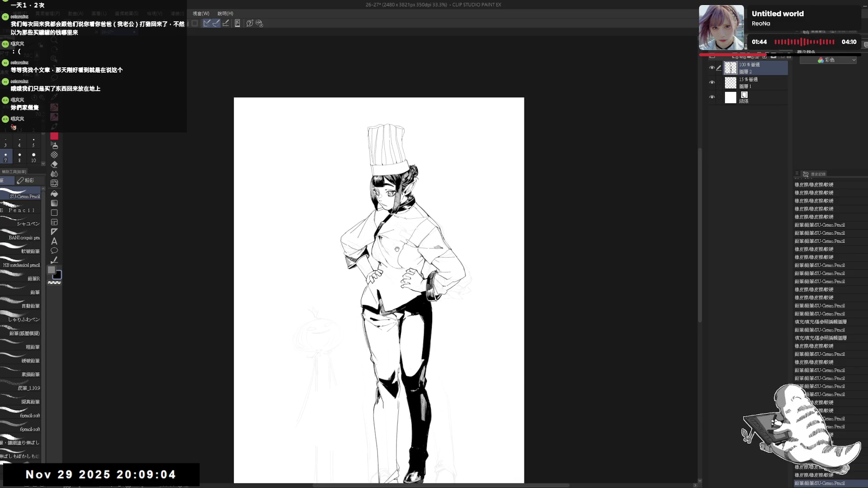
pyautogui.moveTo(394, 245); pyautogui.dragTo(407, 253)
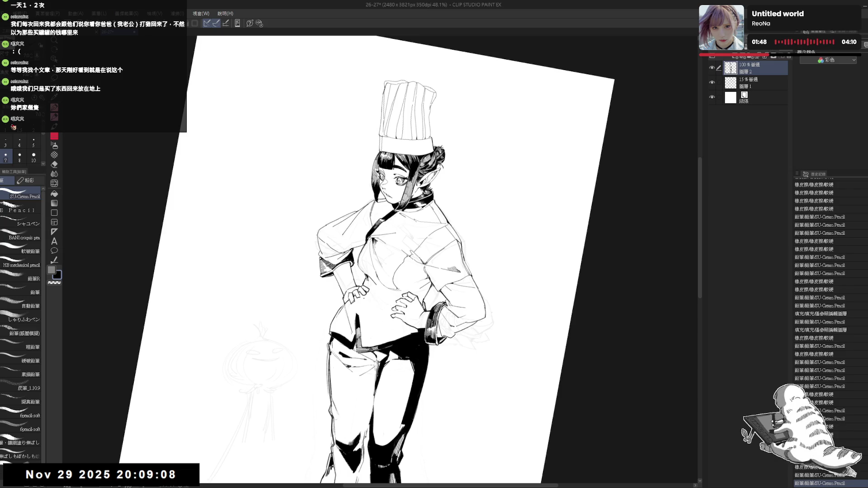
pyautogui.moveTo(364, 304); pyautogui.dragTo(394, 297)
pyautogui.hotkey('ctrl', 'z')
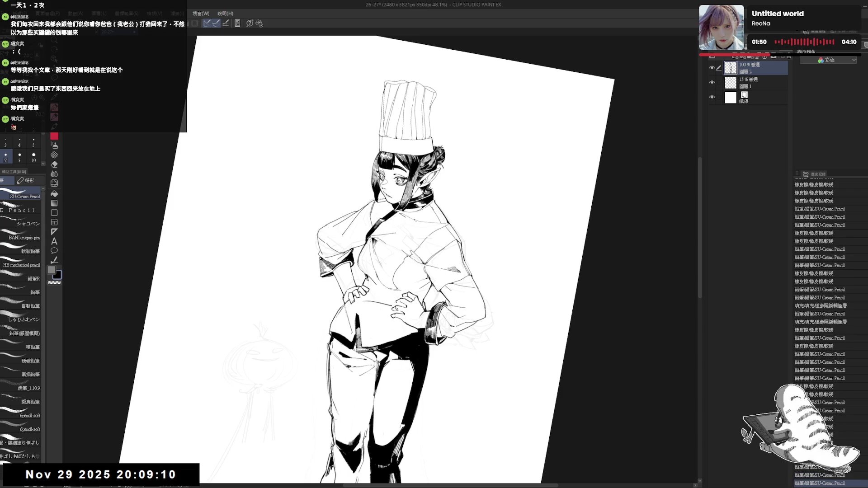
pyautogui.moveTo(364, 302); pyautogui.dragTo(385, 298)
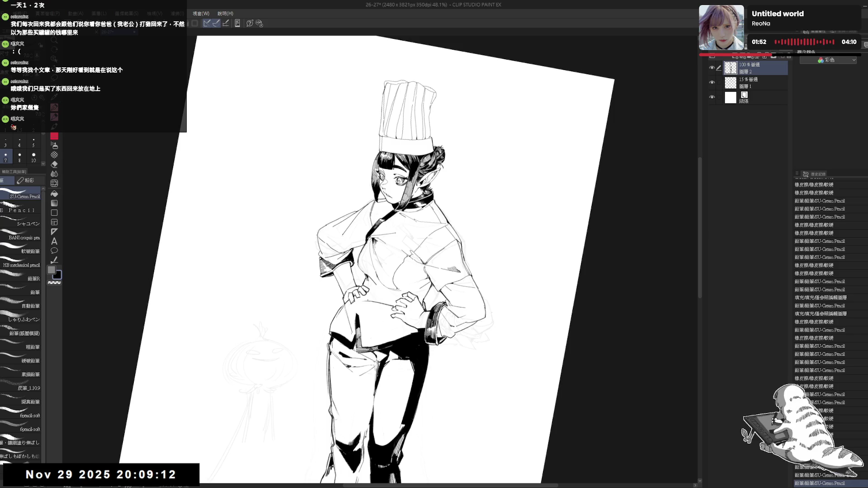
pyautogui.moveTo(407, 226); pyautogui.dragTo(370, 213)
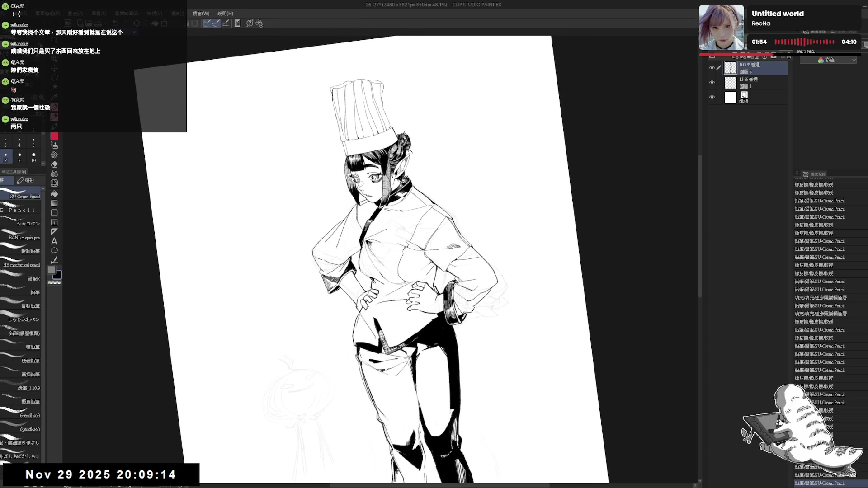
pyautogui.press('h')
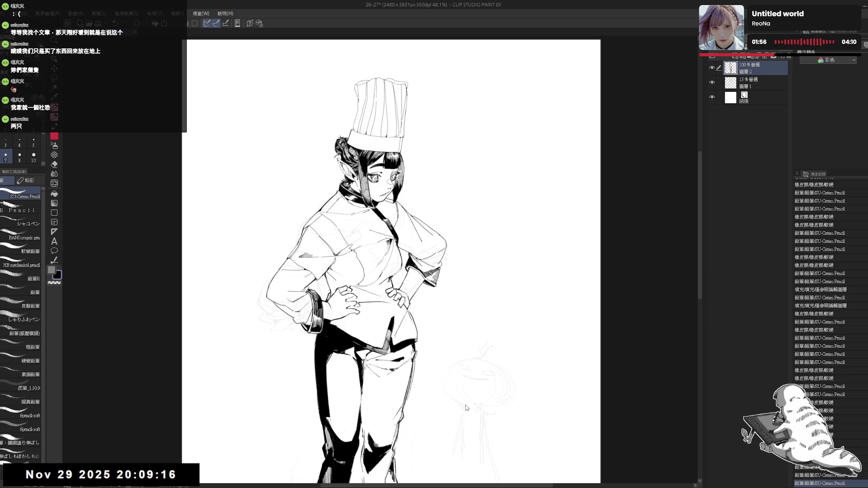
pyautogui.press('h')
# Erase a small bit of line by the hand and redraw it with the pencil
pyautogui.press('e')
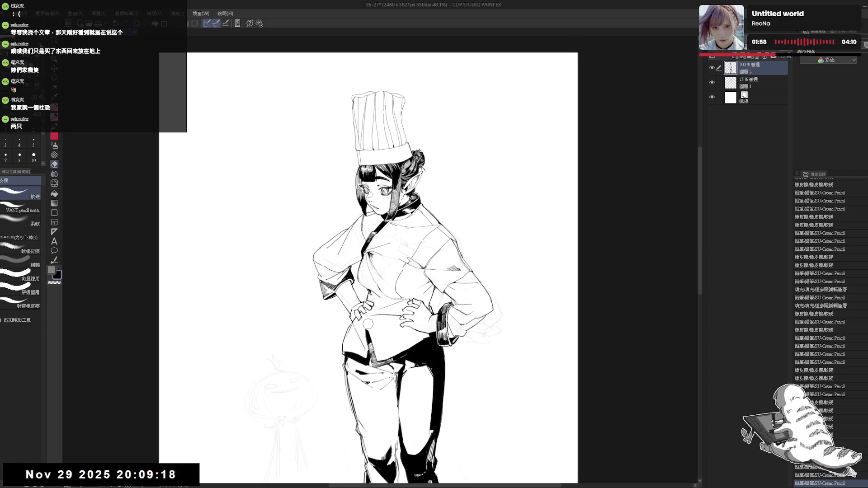
pyautogui.moveTo(369, 322); pyautogui.dragTo(372, 303)
pyautogui.press('p')
pyautogui.press('e')
pyautogui.press('p')
pyautogui.moveTo(401, 395); pyautogui.dragTo(403, 397)
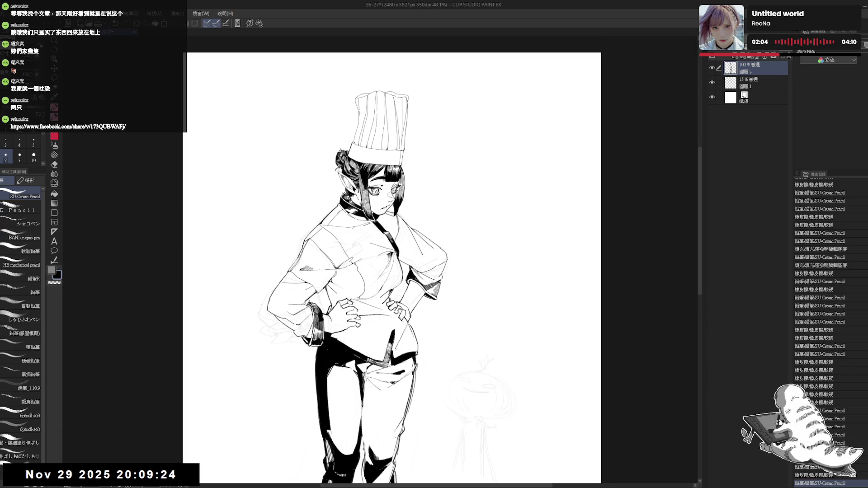
# Erase two more small stray bits of linework near the hand
pyautogui.press('e')
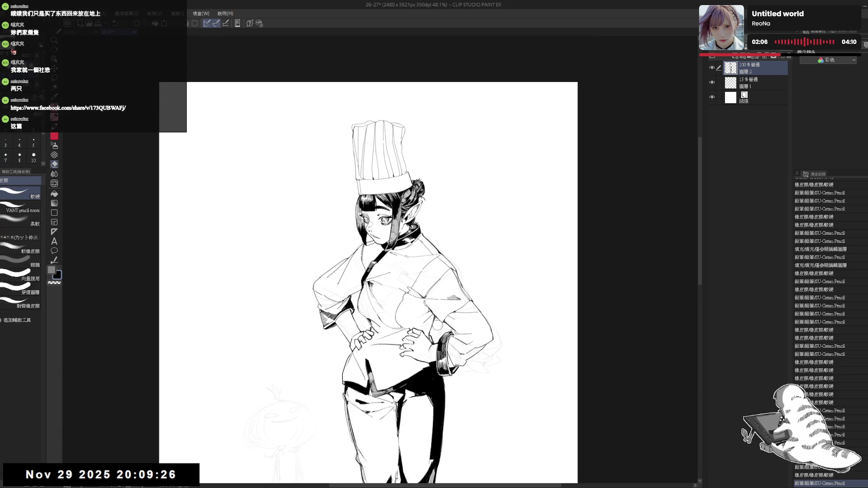
pyautogui.moveTo(434, 325); pyautogui.dragTo(441, 333)
pyautogui.press('p')
pyautogui.press('e')
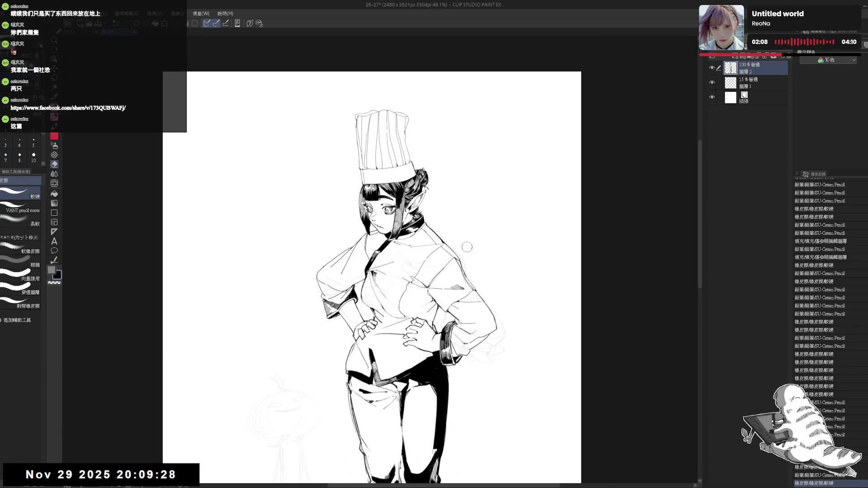
pyautogui.moveTo(465, 243); pyautogui.dragTo(474, 252)
# Zoom to the head, erase stray lines near the ear and bun, and add two pencil strokes
pyautogui.scroll(3, 382, 270)
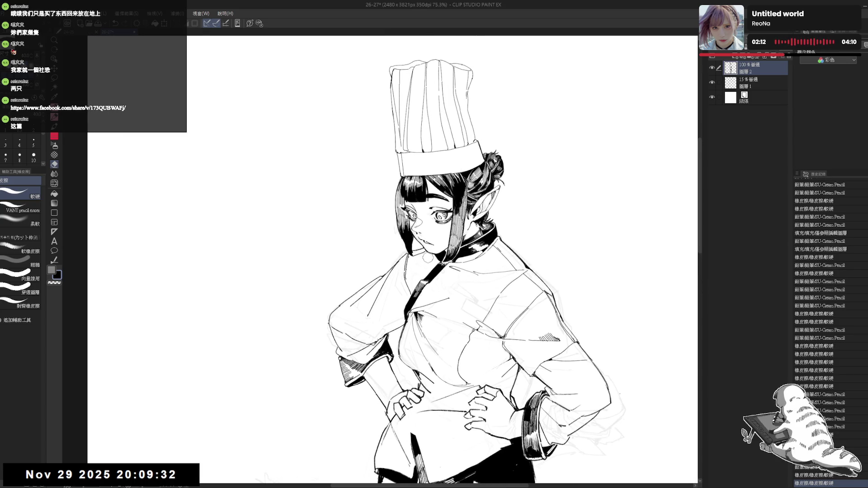
pyautogui.moveTo(437, 258); pyautogui.dragTo(413, 280)
pyautogui.moveTo(490, 222); pyautogui.dragTo(488, 228)
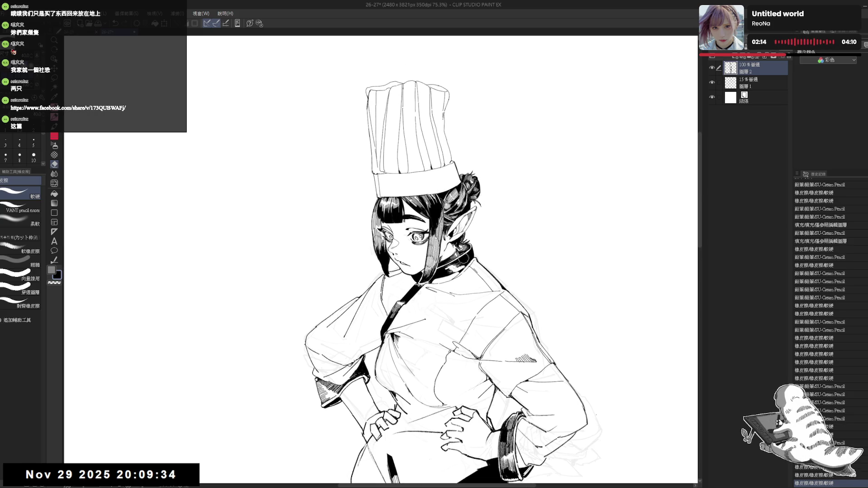
pyautogui.press('p')
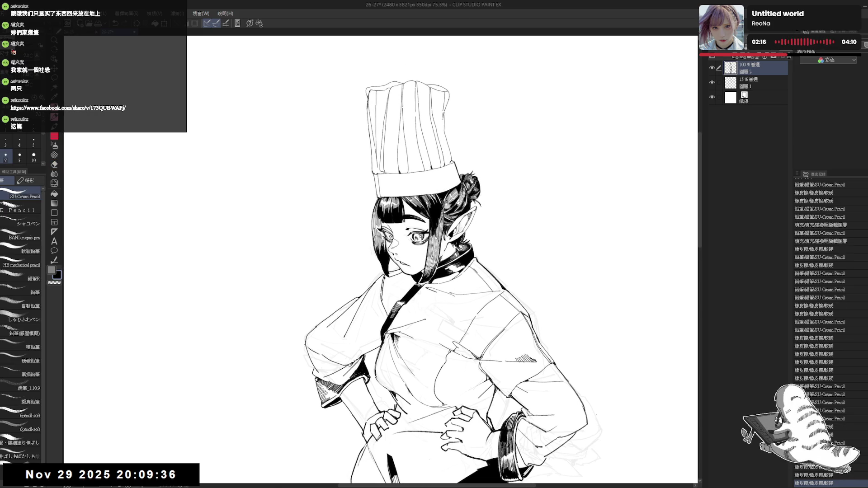
pyautogui.moveTo(475, 212); pyautogui.dragTo(477, 217)
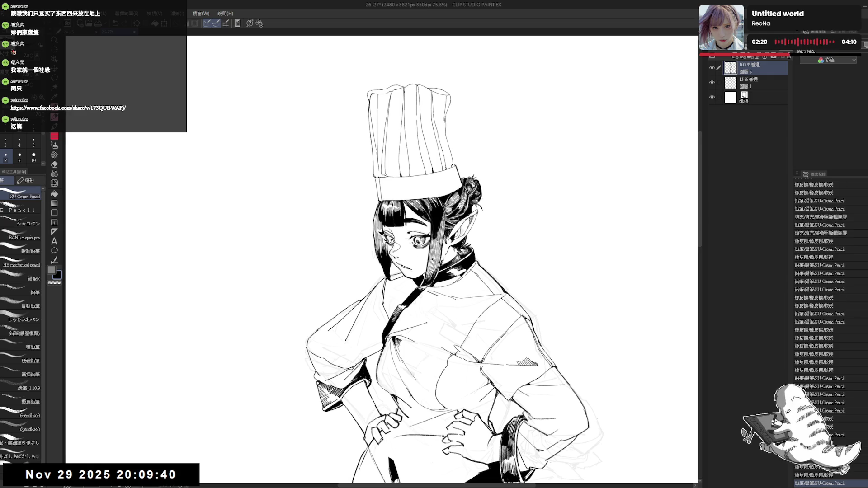
pyautogui.moveTo(474, 213); pyautogui.dragTo(477, 217)
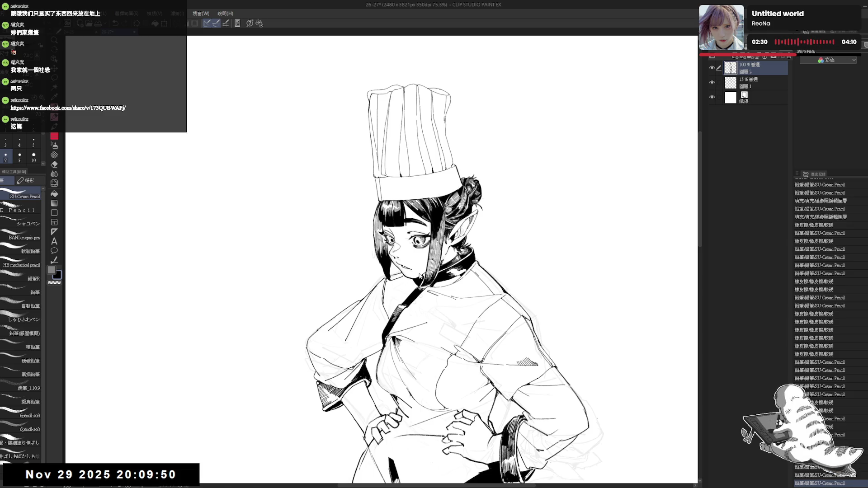
# Mirror the canvas to check, then undo the last stroke and the stray mark near the eye
pyautogui.press('h')
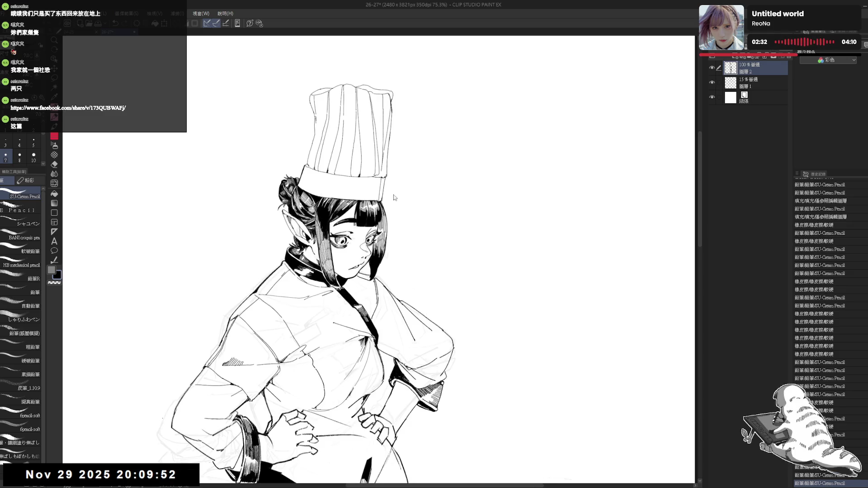
pyautogui.press('h')
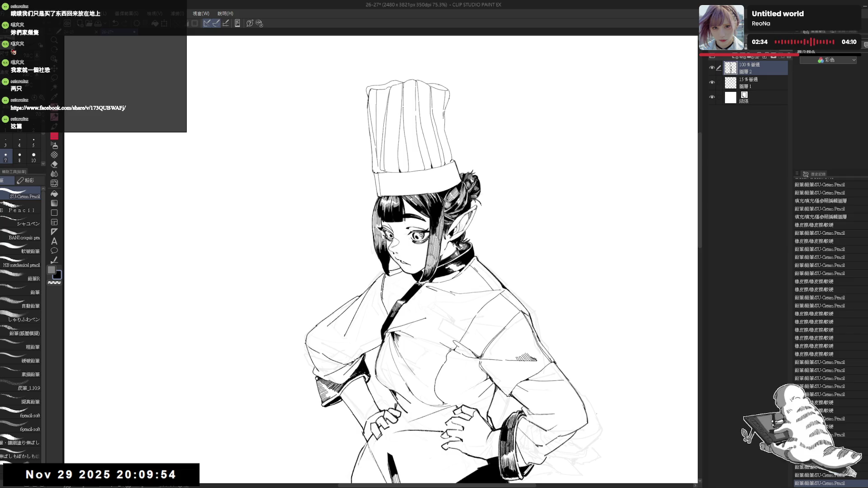
pyautogui.moveTo(421, 264); pyautogui.dragTo(421, 255)
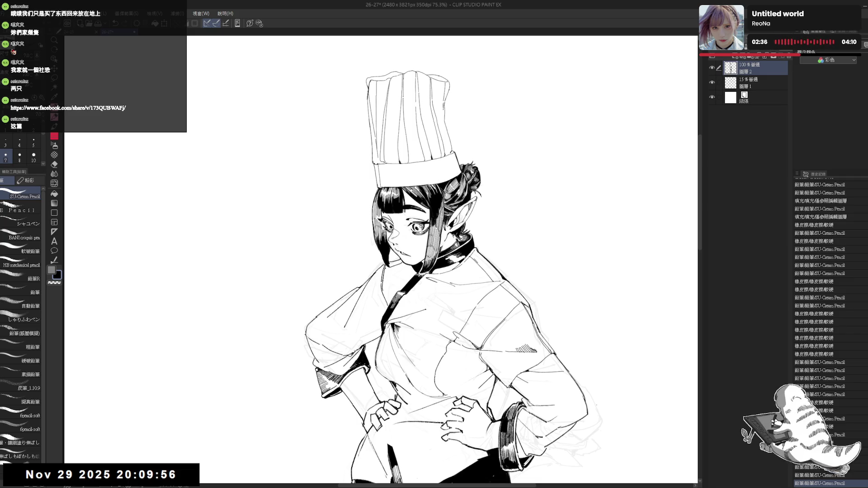
pyautogui.hotkey('ctrl', 'z')
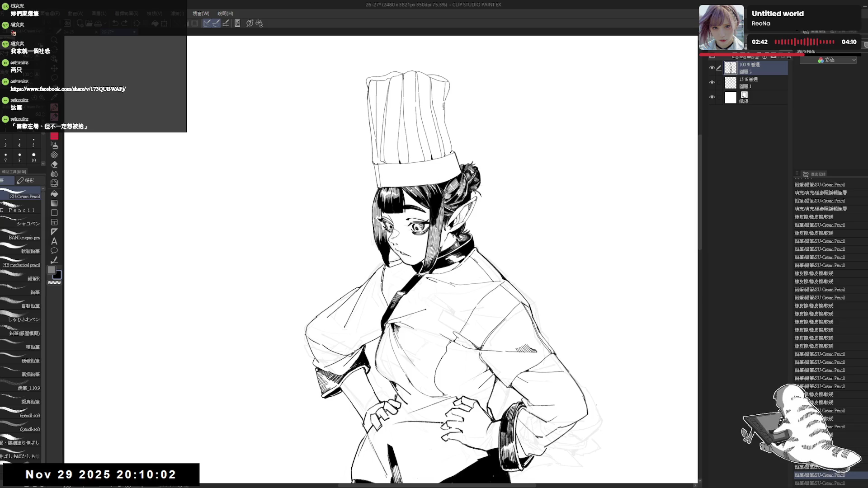
pyautogui.hotkey('ctrl', 'z')
pyautogui.press('p')
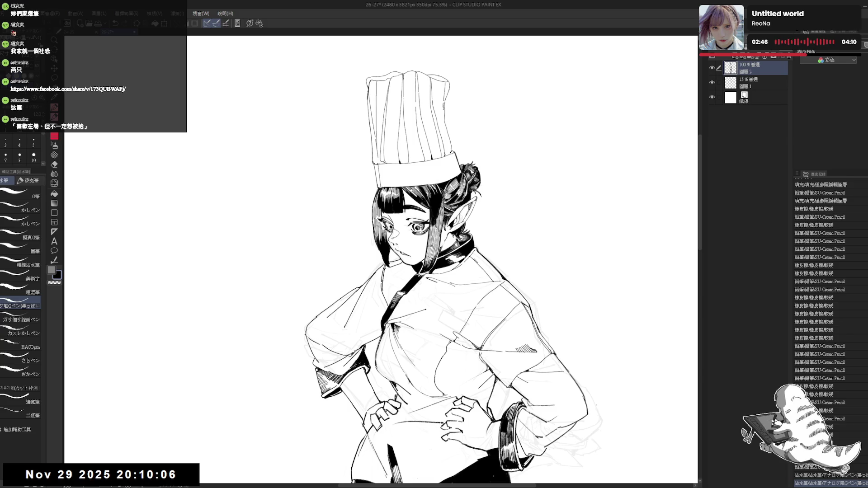
# Mirror the canvas again and keep the last pen stroke after undoing and restoring it
pyautogui.press('h')
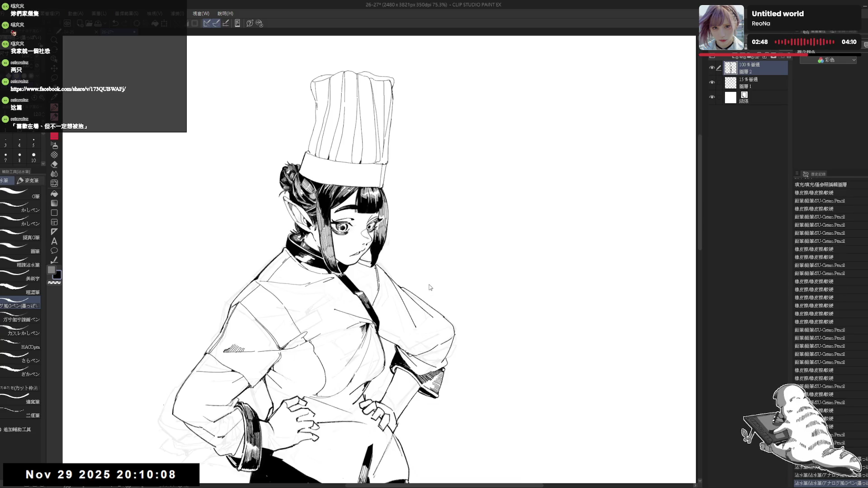
pyautogui.press('h')
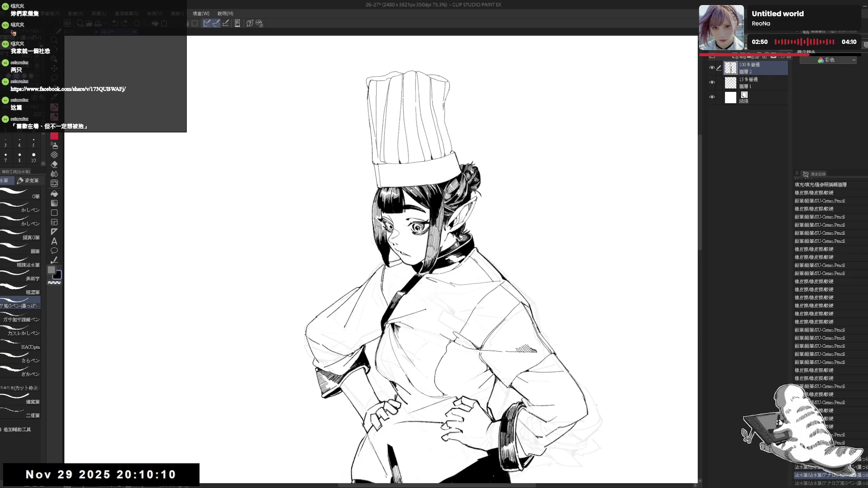
pyautogui.hotkey('ctrl', 'z')
pyautogui.hotkey('ctrl', 'z')
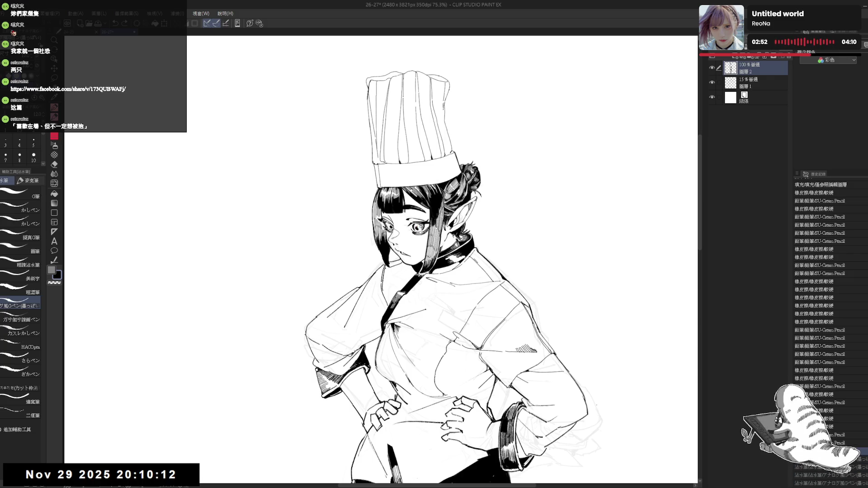
pyautogui.hotkey('ctrl', 'y')
pyautogui.hotkey('ctrl', 'y')
pyautogui.hotkey('ctrl', 'y')
pyautogui.hotkey('ctrl', 'y')
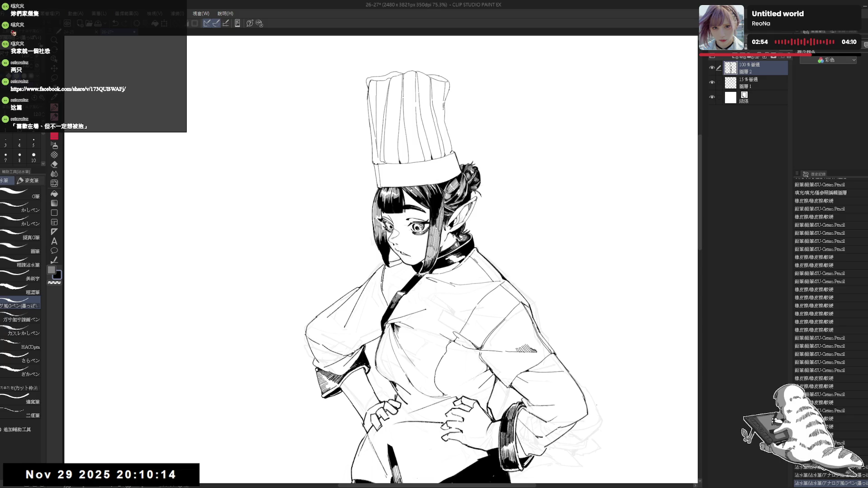
pyautogui.scroll(-5, 380, 272)
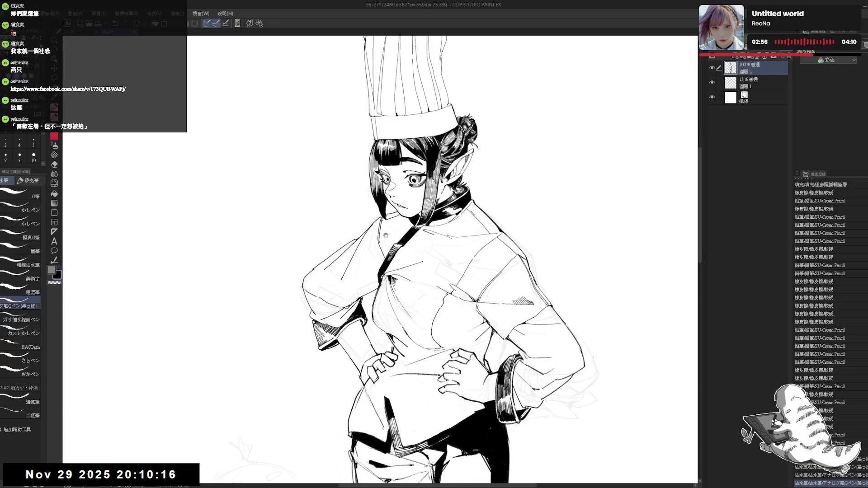
pyautogui.scroll(-3, 380, 271)
pyautogui.scroll(2, 358, 161)
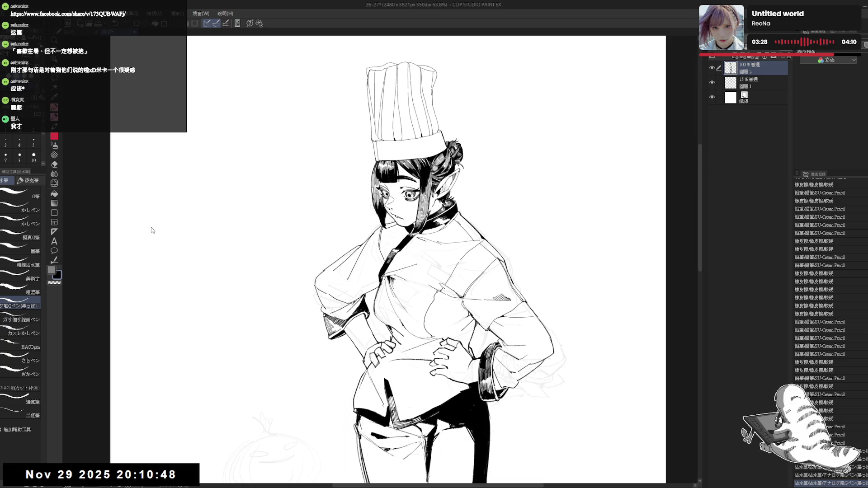
pyautogui.scroll(-4, 331, 212)
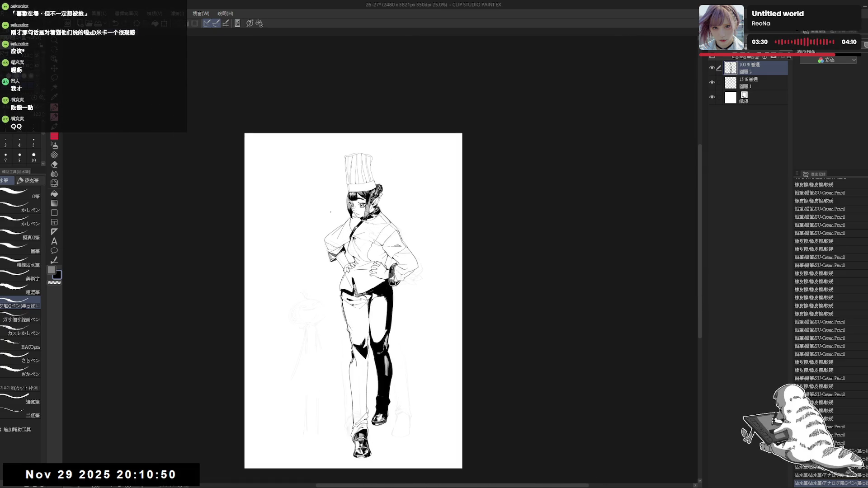
# Erase a small spot of linework and try a pencil stroke near her left hand
pyautogui.scroll(1, 301, 211)
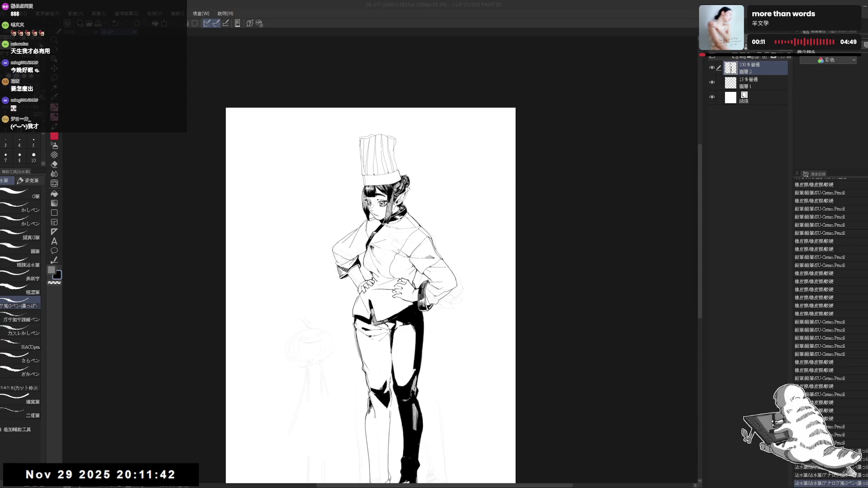
pyautogui.click(449, 259)
pyautogui.moveTo(702, 262)
pyautogui.mouseDown()
pyautogui.moveTo(700, 302)
pyautogui.moveTo(698, 291)
pyautogui.mouseUp()
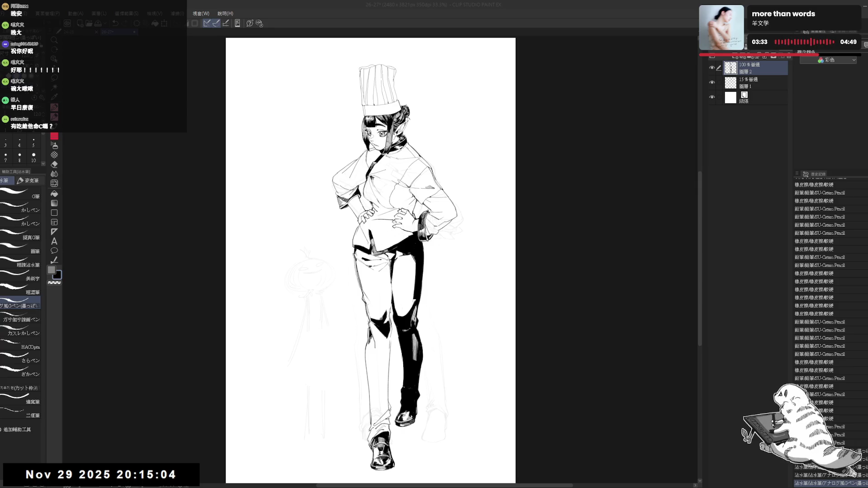
pyautogui.click(537, 23)
pyautogui.press('e')
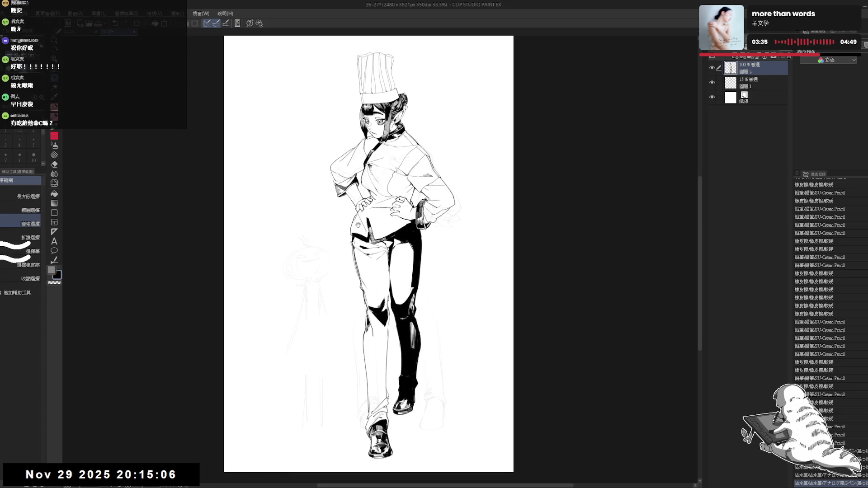
pyautogui.moveTo(431, 293); pyautogui.dragTo(428, 282)
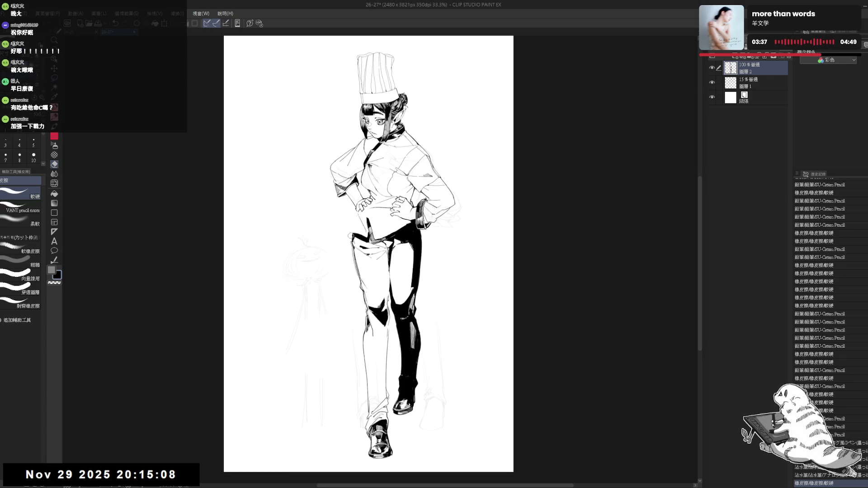
pyautogui.press('p')
pyautogui.moveTo(357, 215); pyautogui.dragTo(356, 232)
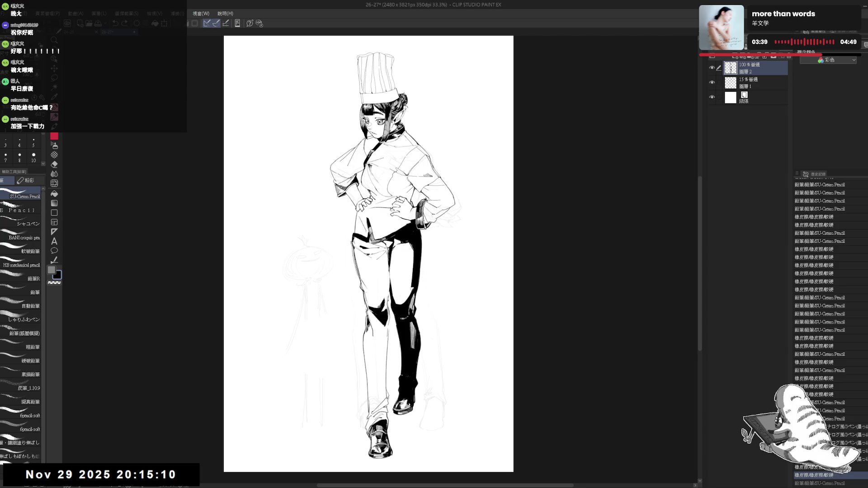